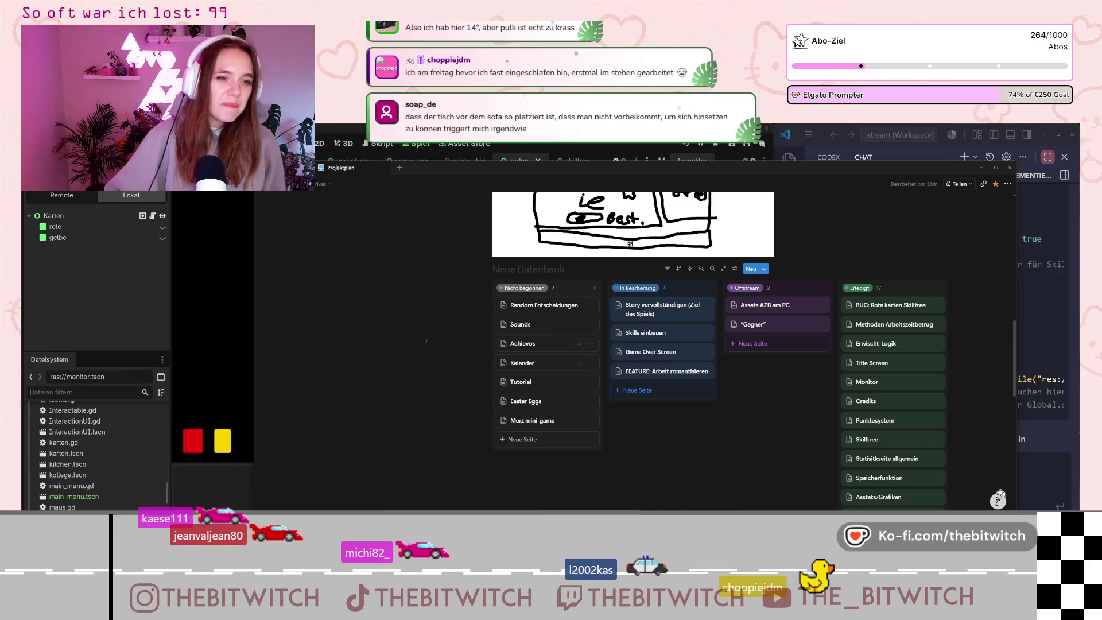
Restart the running game and begin a new save with Neuer Spielstand.
{"action": "key", "text": "alt+Tab"}
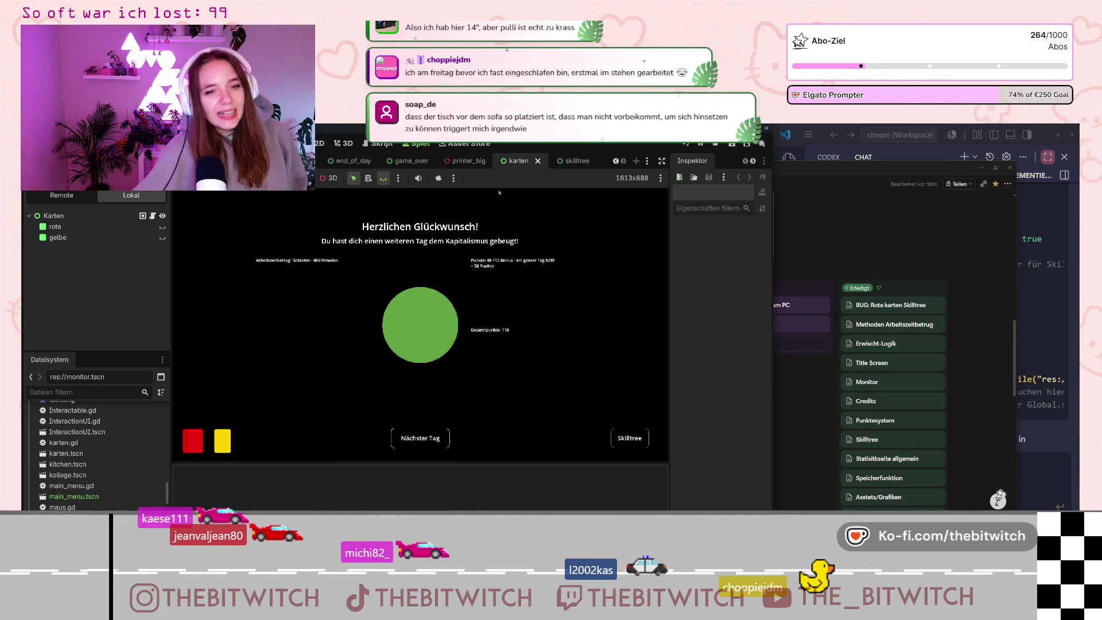
{"action": "key", "text": "F5"}
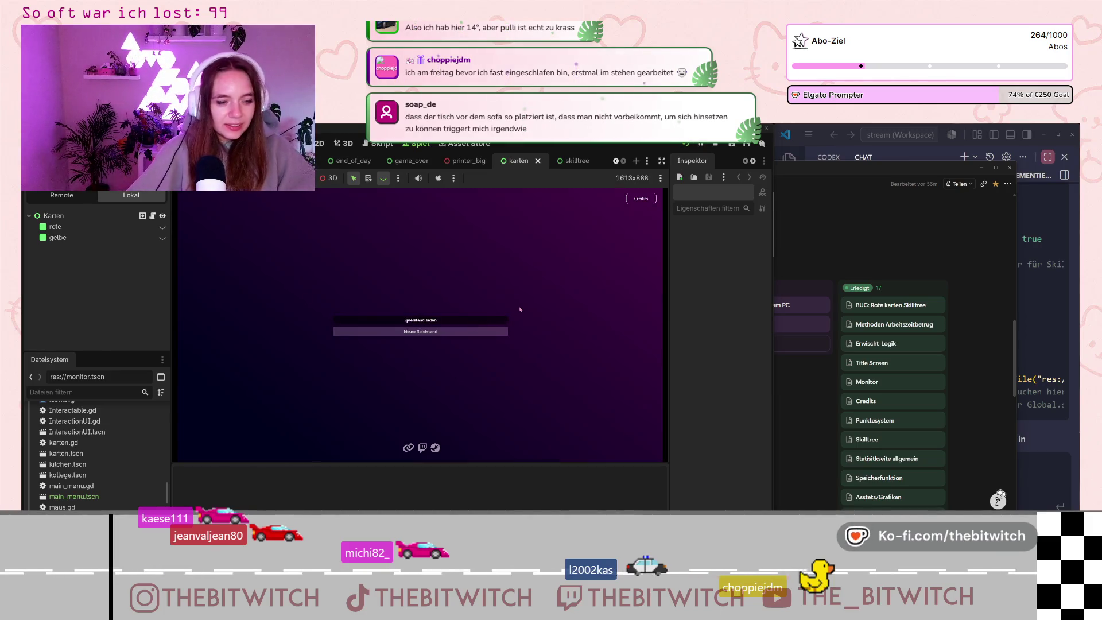
{"action": "left_click", "coordinate": [420, 331]}
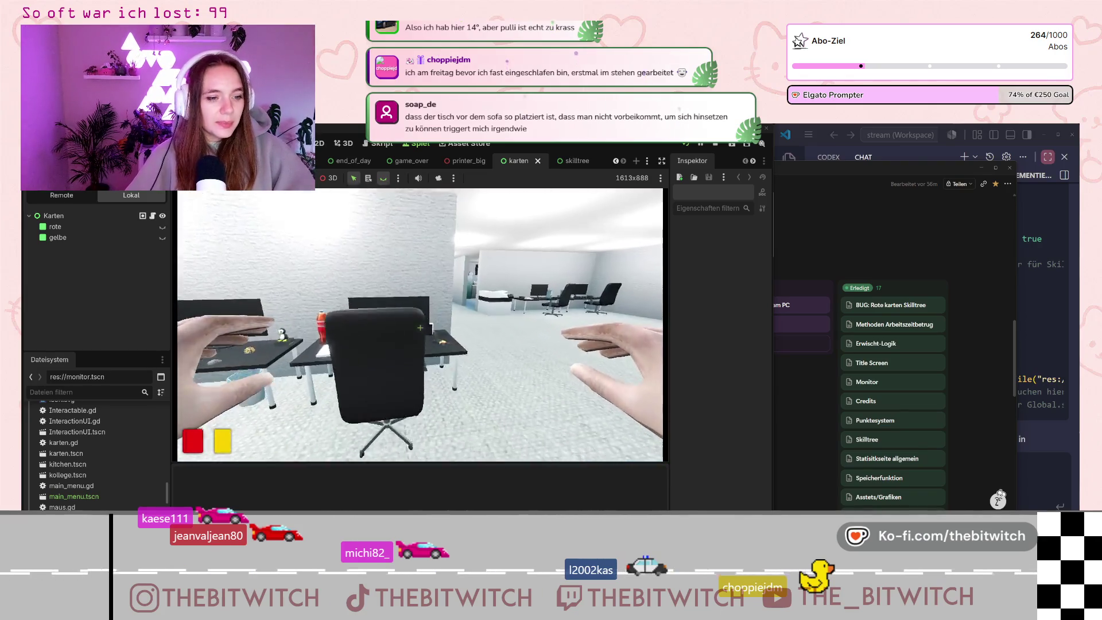
{"action": "mouse_move", "coordinate": [420, 328]}
Walk past the sofa toward the printer, pause the game, and bring up the Projektplan board.
{"action": "key", "text": "w"}
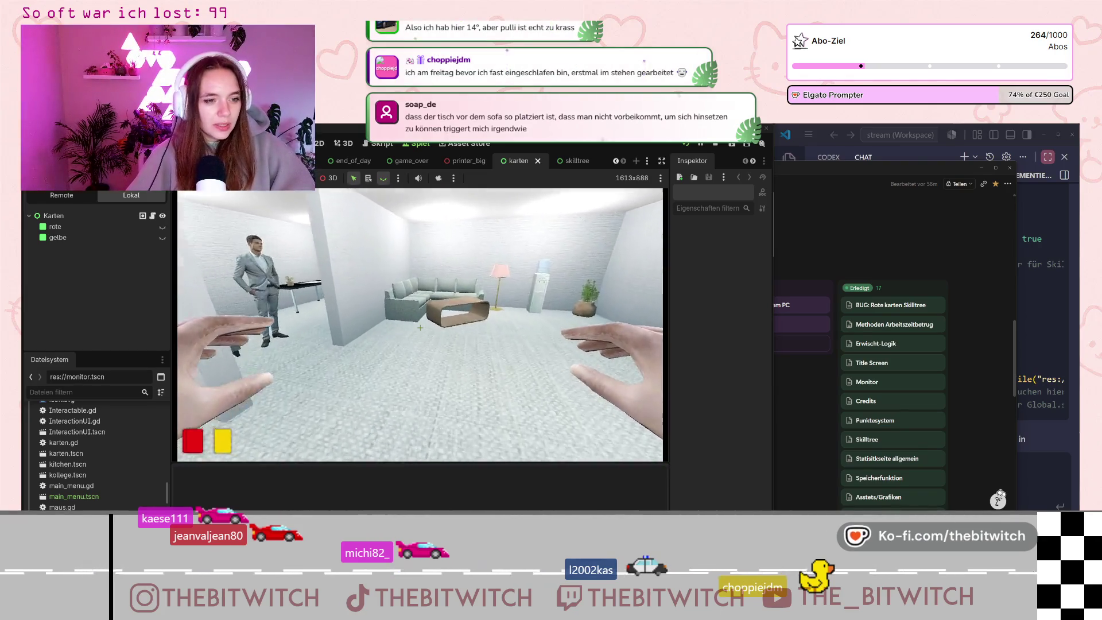
{"action": "key", "text": "w"}
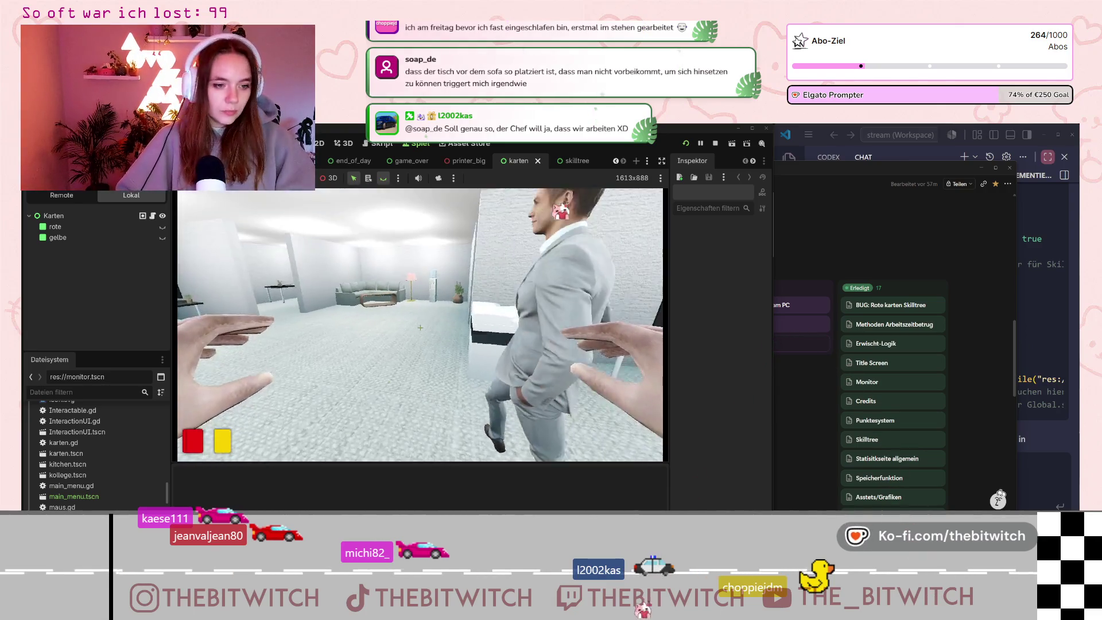
{"action": "key", "text": "w"}
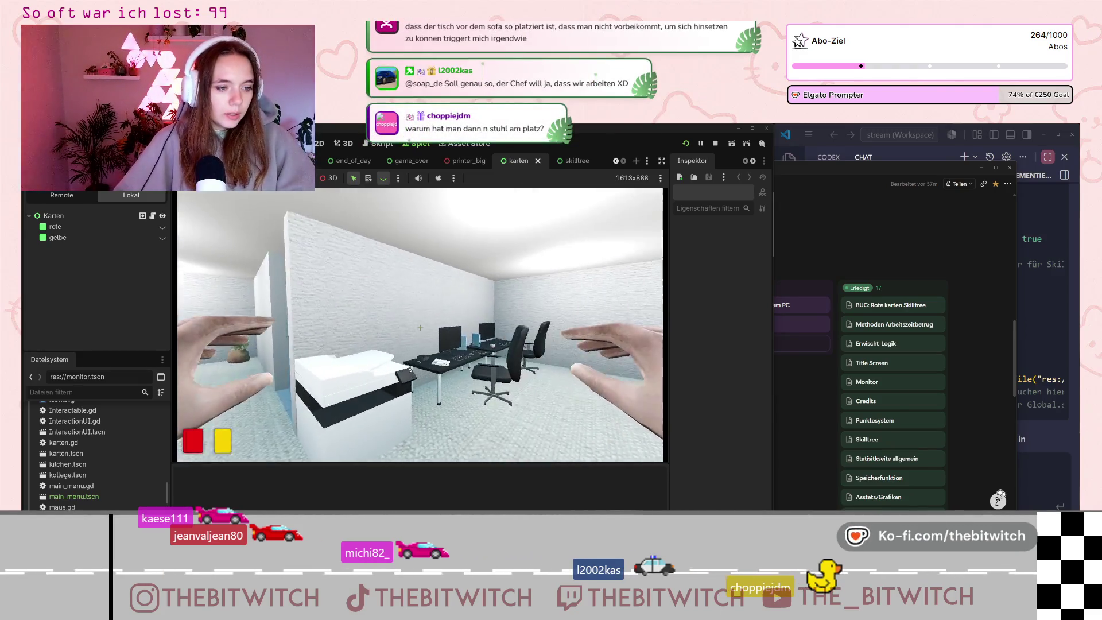
{"action": "key", "text": "Escape"}
{"action": "left_click", "coordinate": [840, 206]}
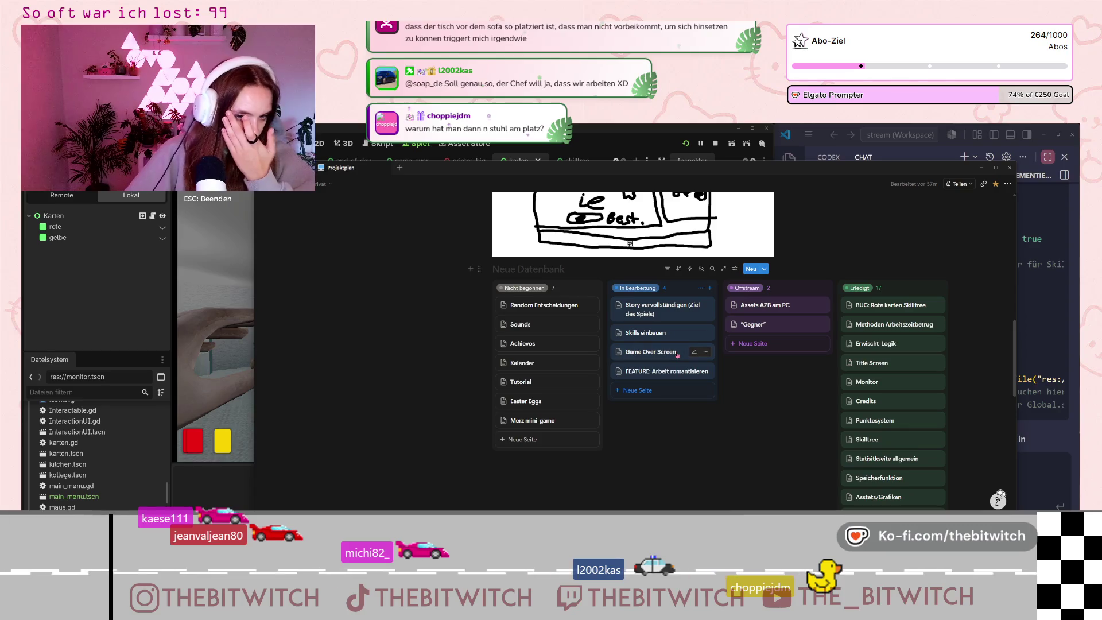
Open the Game Over Screen task notes in Notion, then return to the Godot game.
{"action": "left_click", "coordinate": [660, 352]}
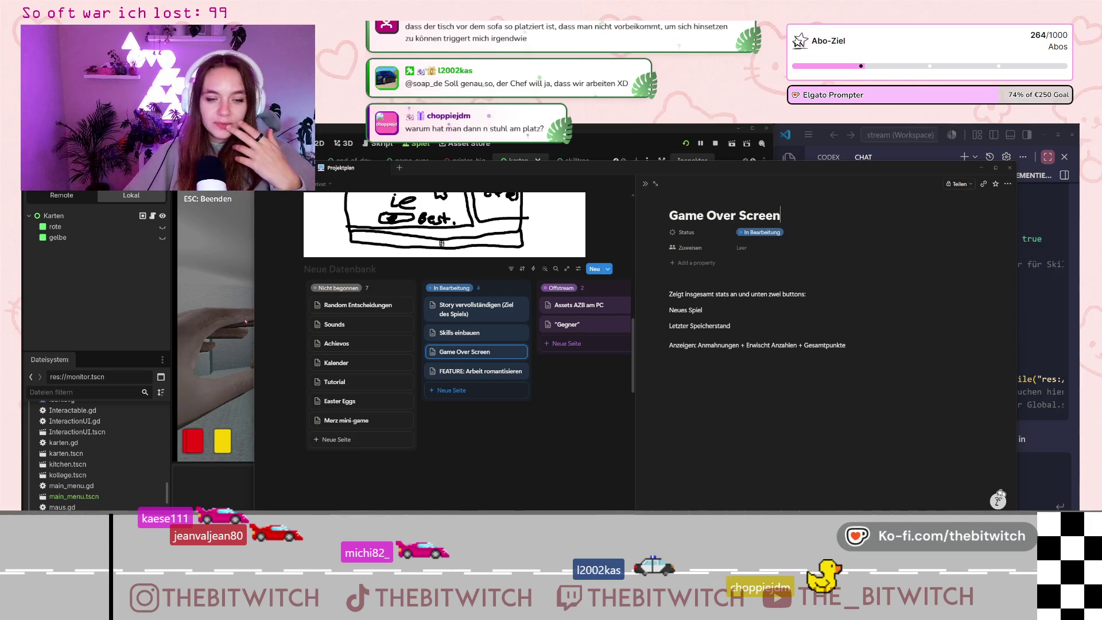
{"action": "left_click", "coordinate": [207, 288]}
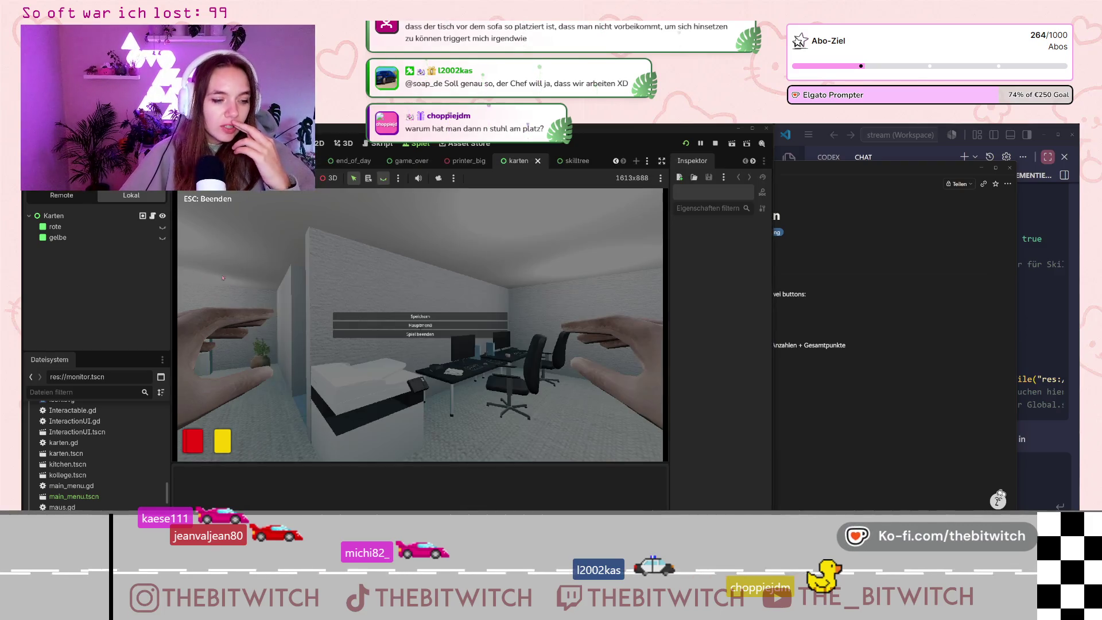
Switch to the game_over scene and show it in the 2D editor.
{"action": "left_click", "coordinate": [408, 161]}
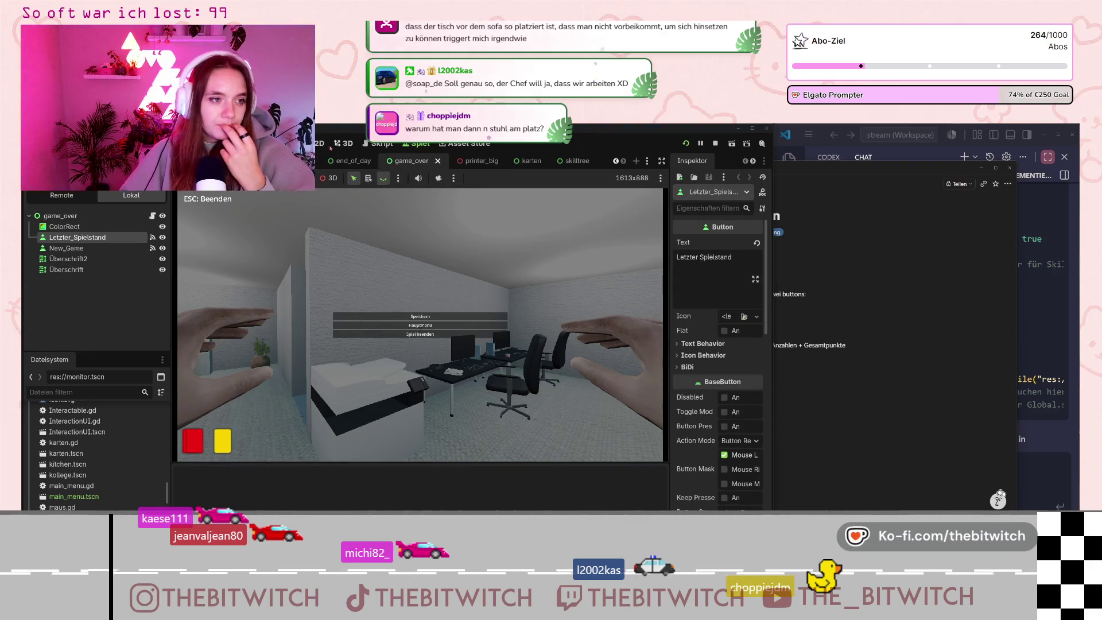
{"action": "key", "text": "ctrl+F1"}
{"action": "scroll", "coordinate": [523, 325], "scroll_direction": "up", "scroll_amount": 2}
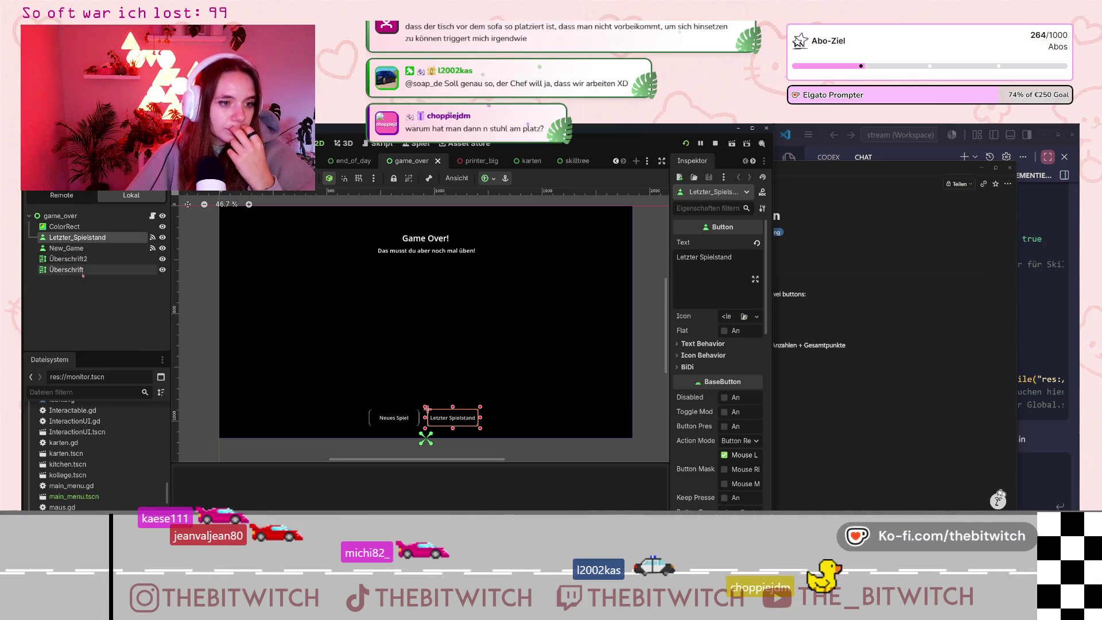
Move the Game Over Screen notes window right and add a colon to the notes.
{"action": "left_click", "coordinate": [838, 248]}
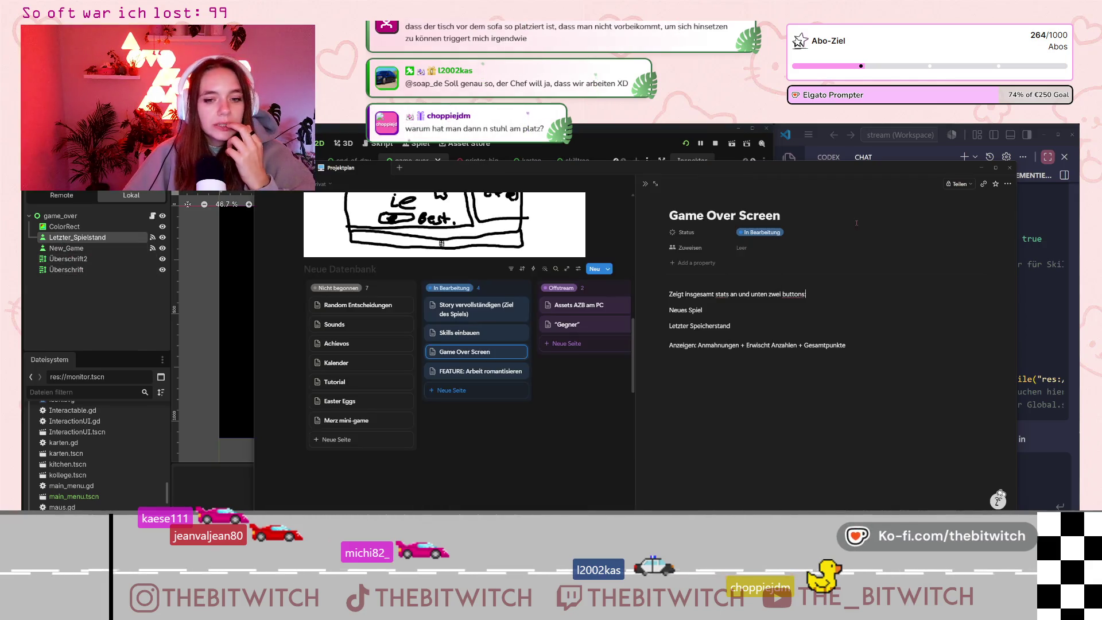
{"action": "mouse_move", "coordinate": [752, 169]}
{"action": "left_mouse_down"}
{"action": "mouse_move", "coordinate": [821, 169]}
{"action": "mouse_move", "coordinate": [804, 178]}
{"action": "left_mouse_up"}
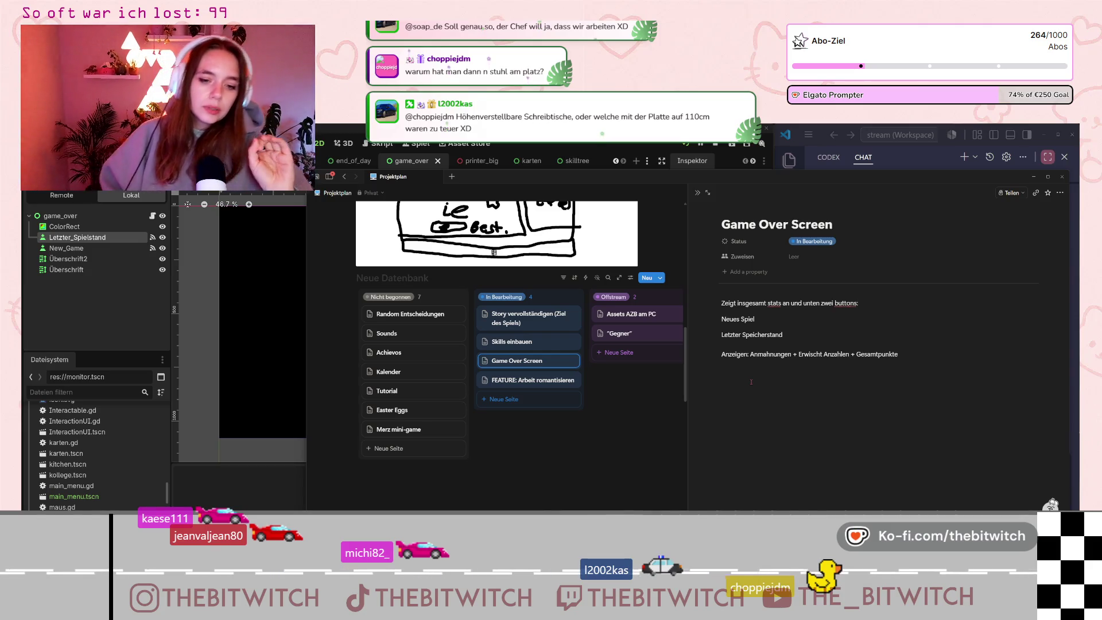
{"action": "type", "text": ":"}
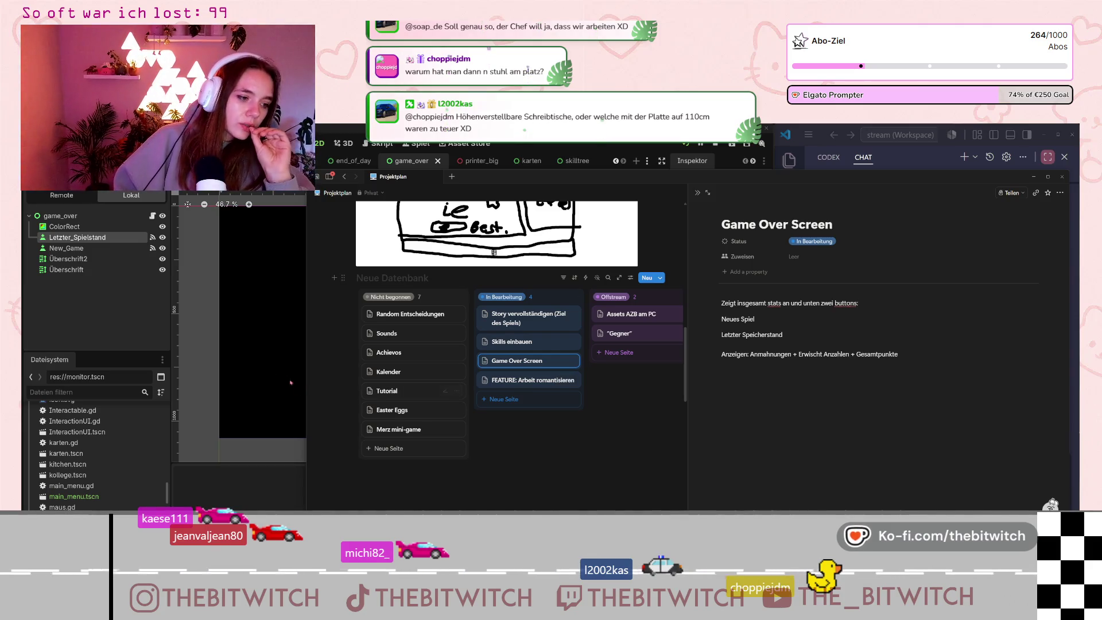
Run the game, start a new save, and walk to the sofa to get caught.
{"action": "left_click", "coordinate": [200, 334]}
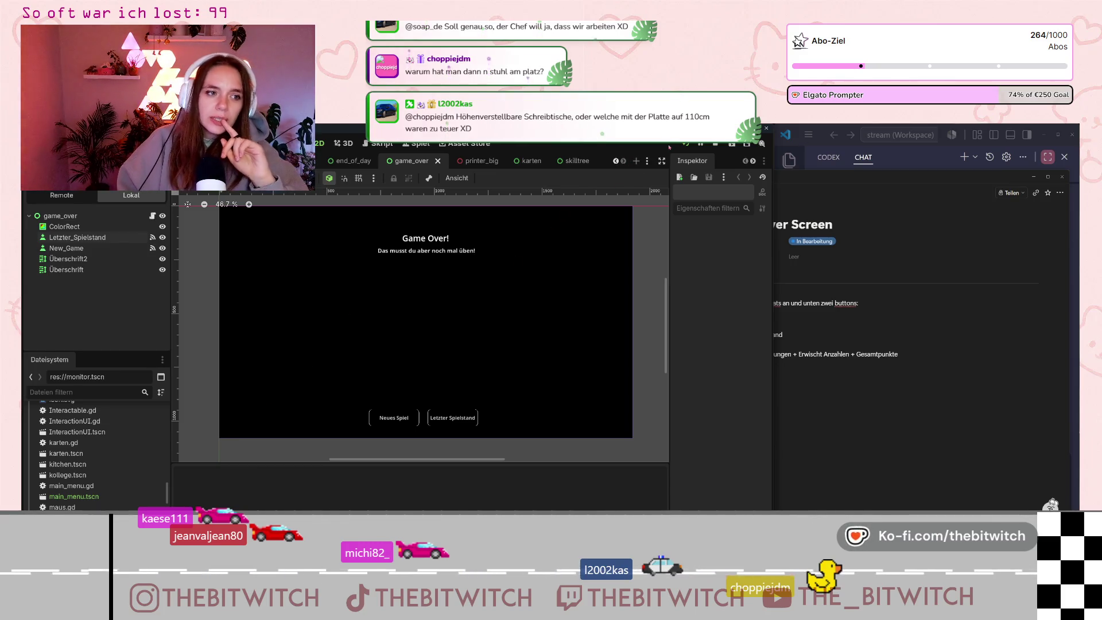
{"action": "left_click", "coordinate": [686, 143]}
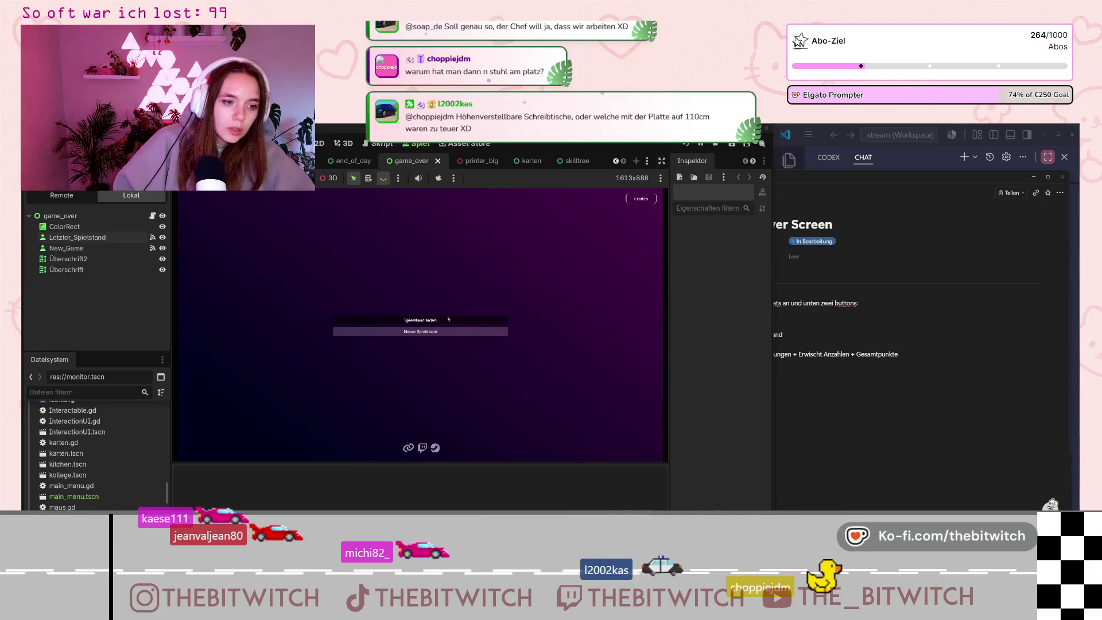
{"action": "left_click", "coordinate": [420, 331]}
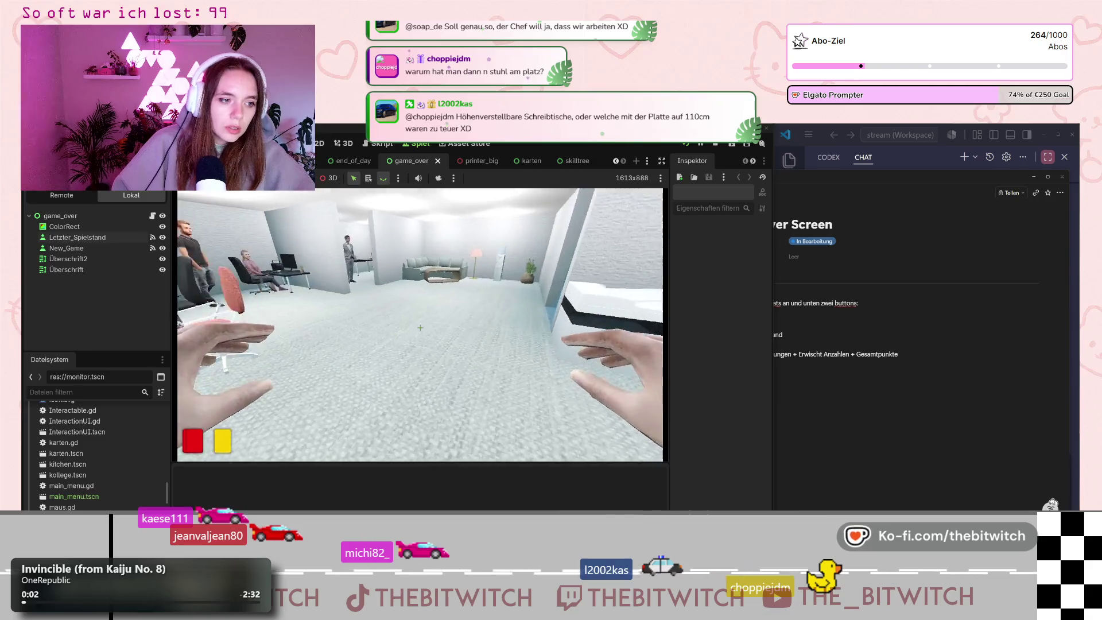
{"action": "key", "text": "w"}
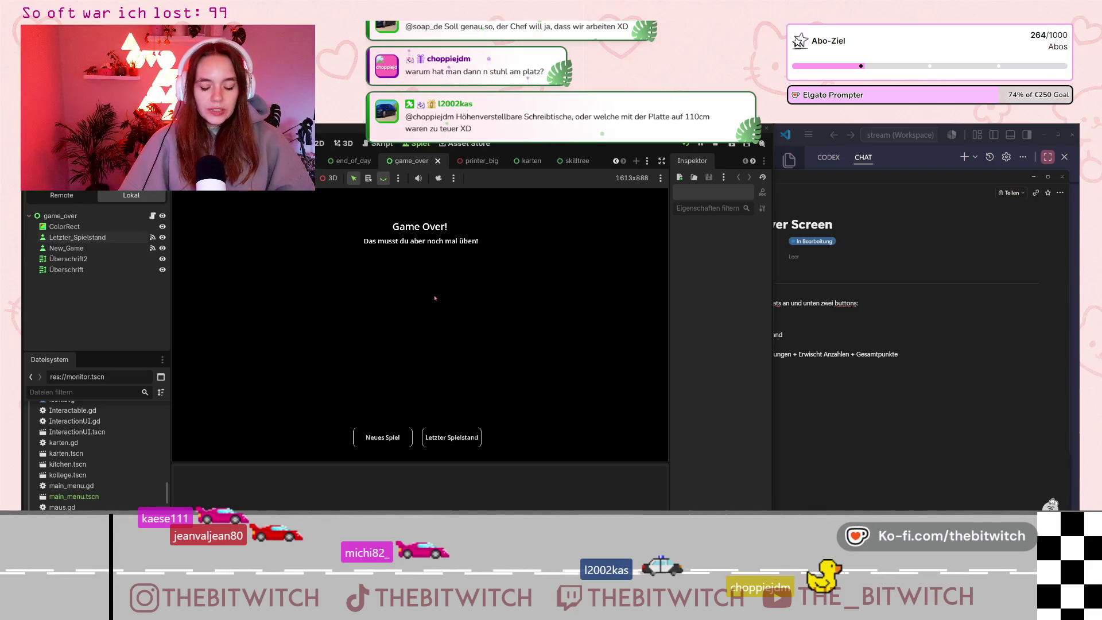
Replace 'Annahmungen + Erwischt Anzahlen' with 'Karten (3 Rote)', put '+' after Gesamtpunkte, then open end_of_day.gd.
{"action": "left_click", "coordinate": [923, 386]}
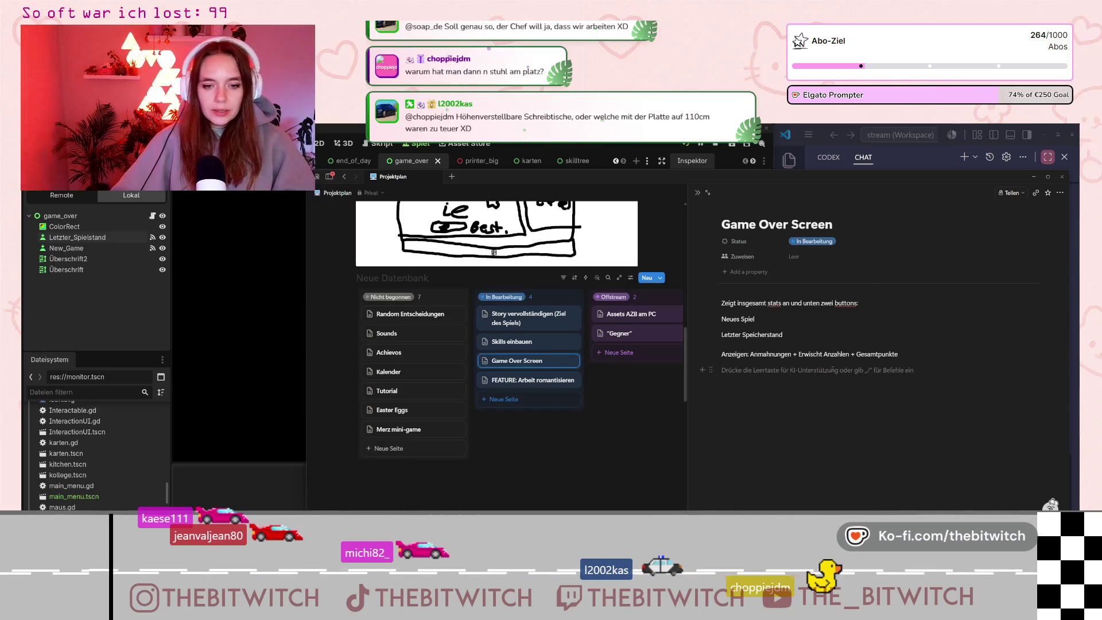
{"action": "left_click_drag", "start_coordinate": [850, 354], "coordinate": [750, 354]}
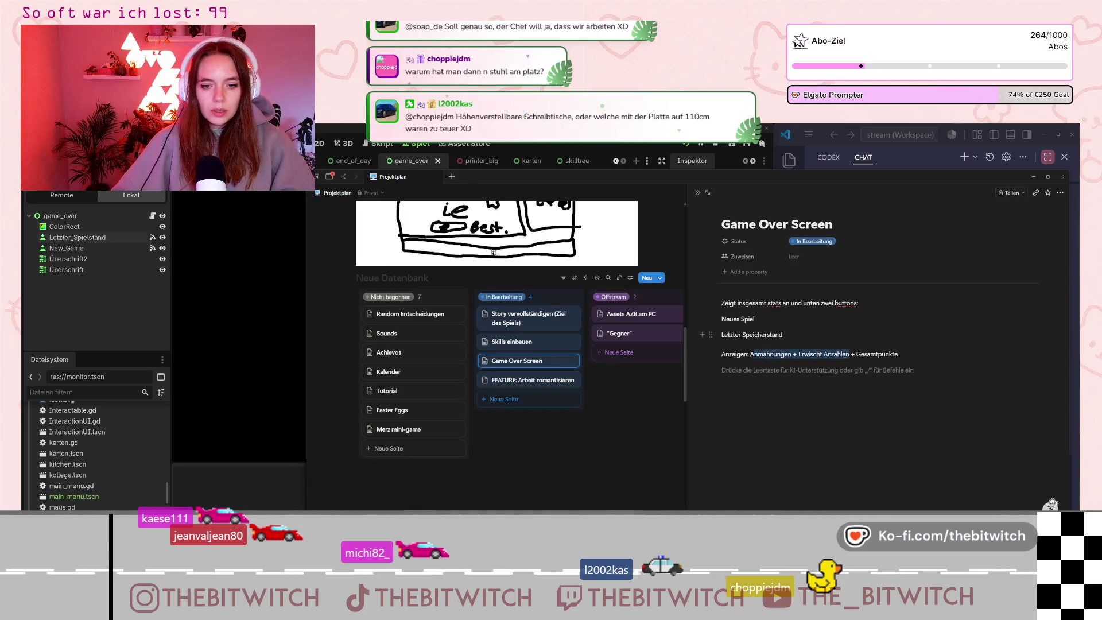
{"action": "type", "text": "Karten"}
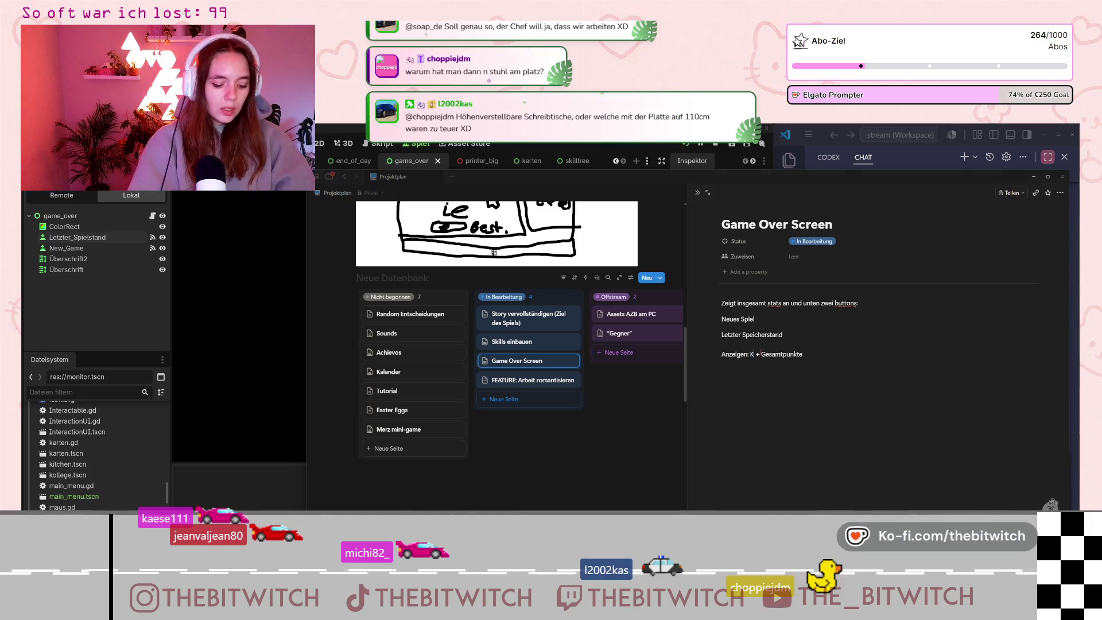
{"action": "type", "text": " (3"}
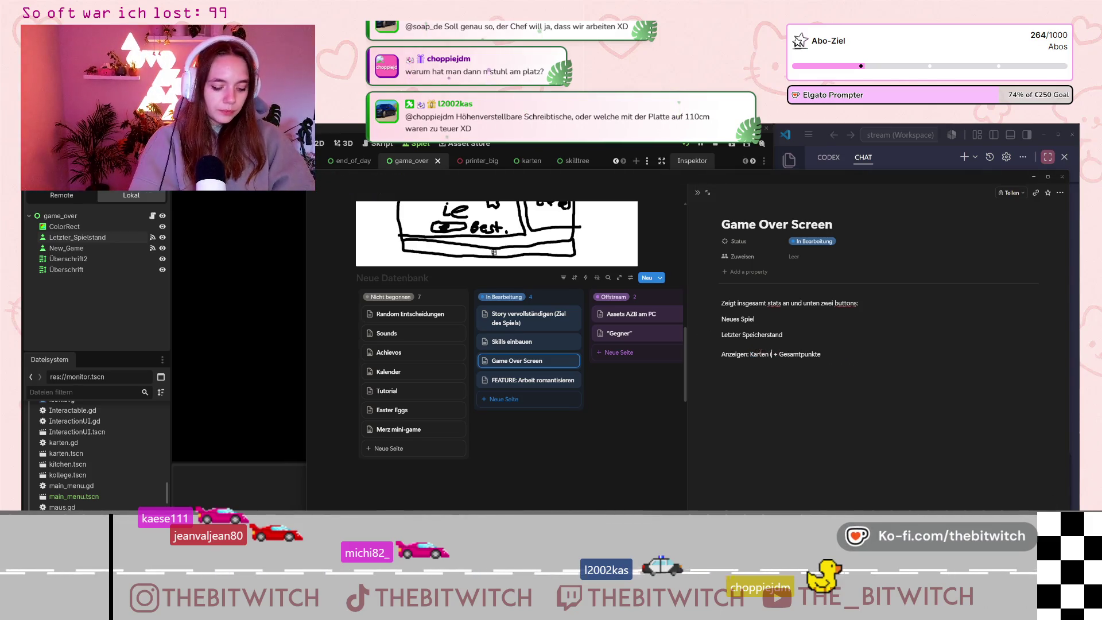
{"action": "type", "text": " Rote)"}
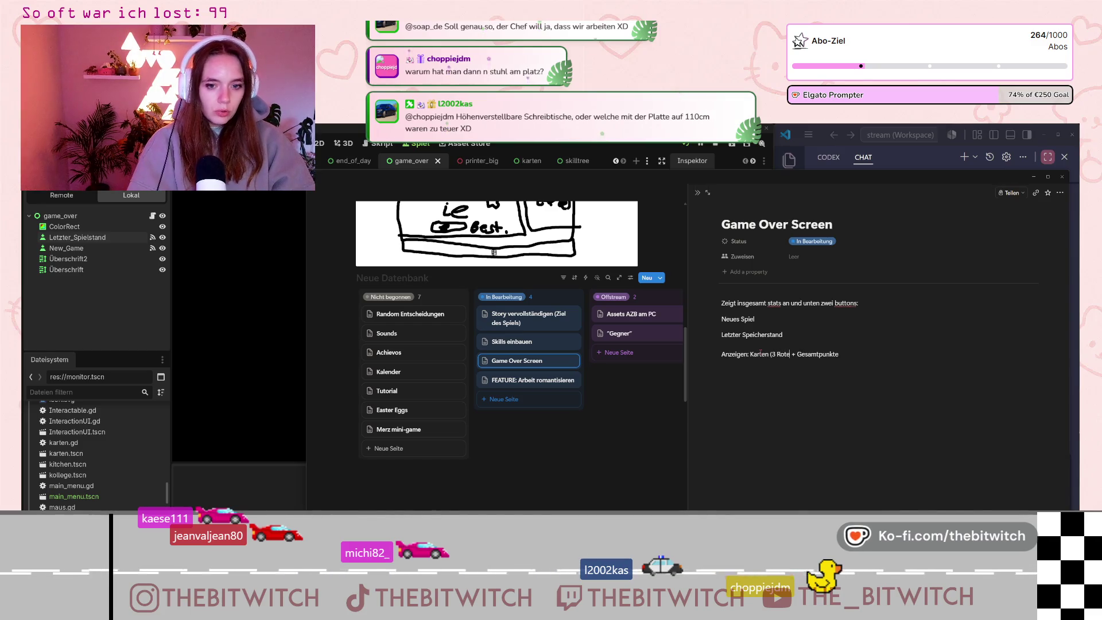
{"action": "key", "text": "Right"}
{"action": "key", "text": "Right"}
{"action": "key", "text": "Right"}
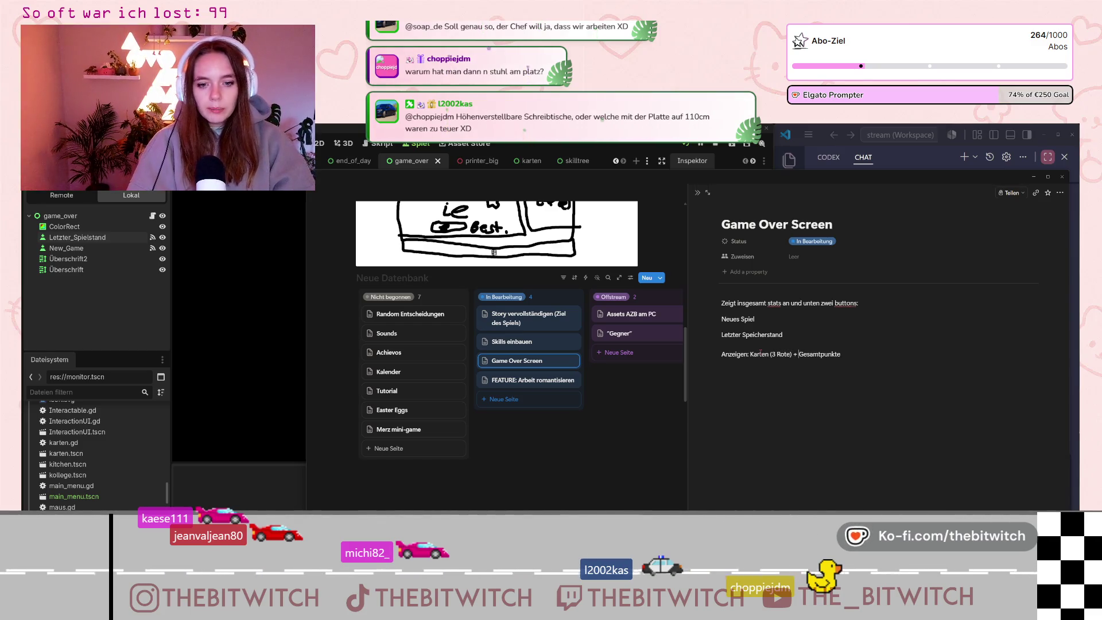
{"action": "key", "text": "Right"}
{"action": "key", "text": "Right"}
{"action": "key", "text": "Right"}
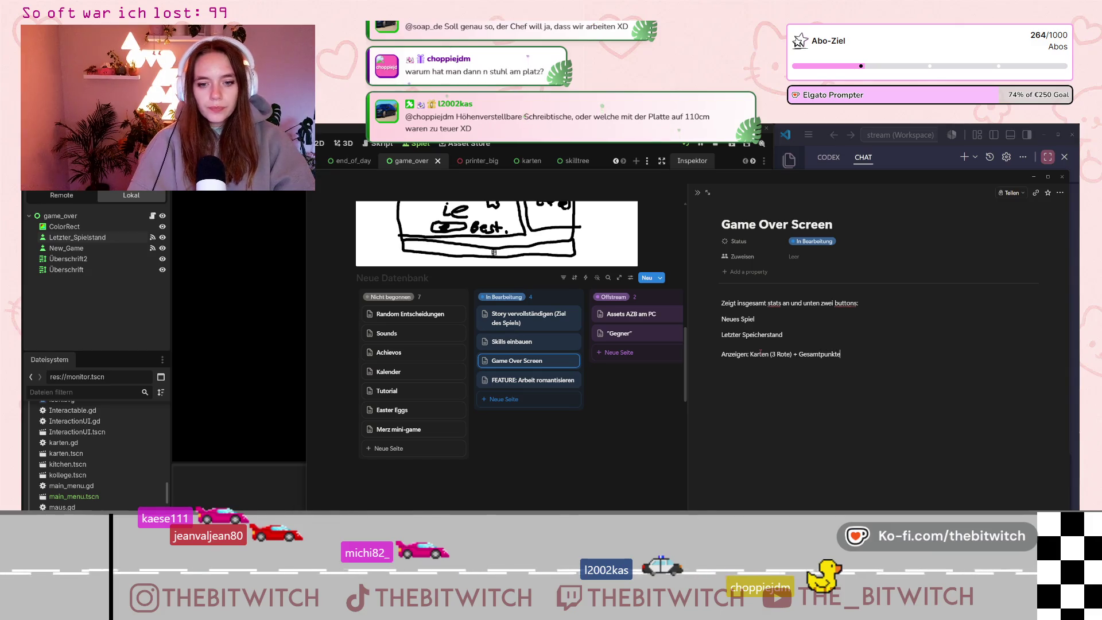
{"action": "key", "text": "BackSpace"}
{"action": "type", "text": "+"}
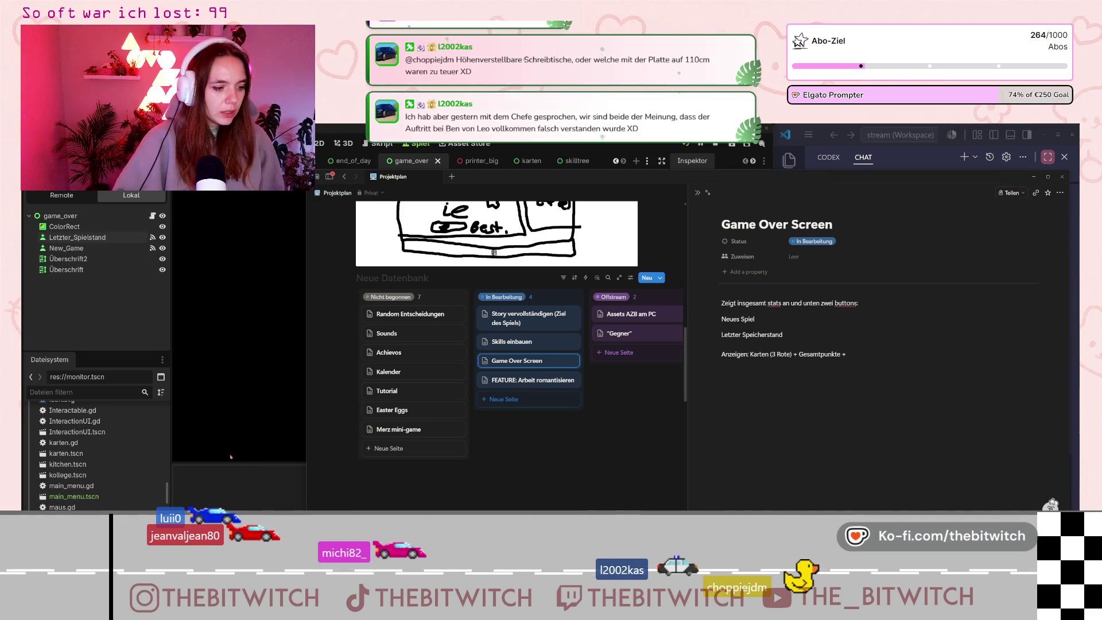
{"action": "left_click", "coordinate": [246, 469]}
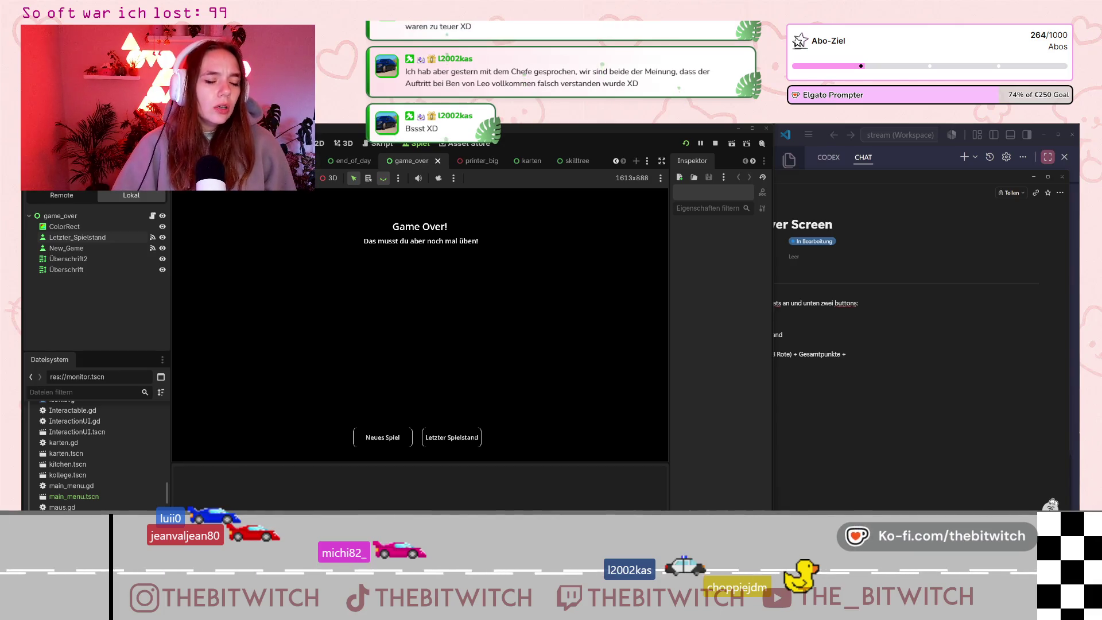
{"action": "left_click", "coordinate": [374, 144]}
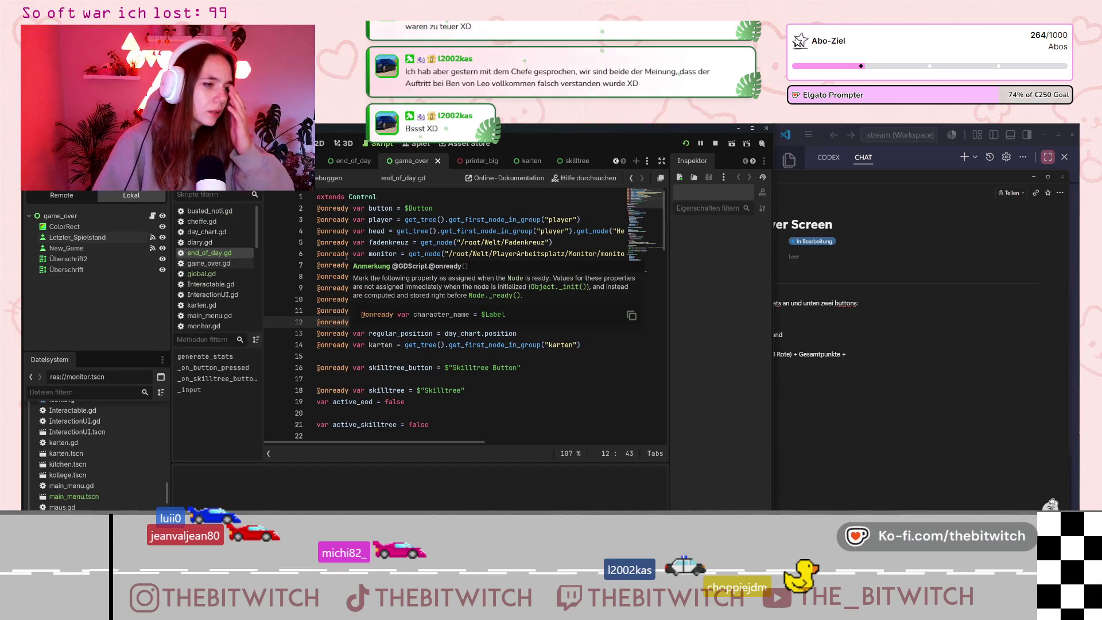
Open global.gd and scroll through its code.
{"action": "scroll", "coordinate": [208, 270], "scroll_direction": "down", "scroll_amount": 5}
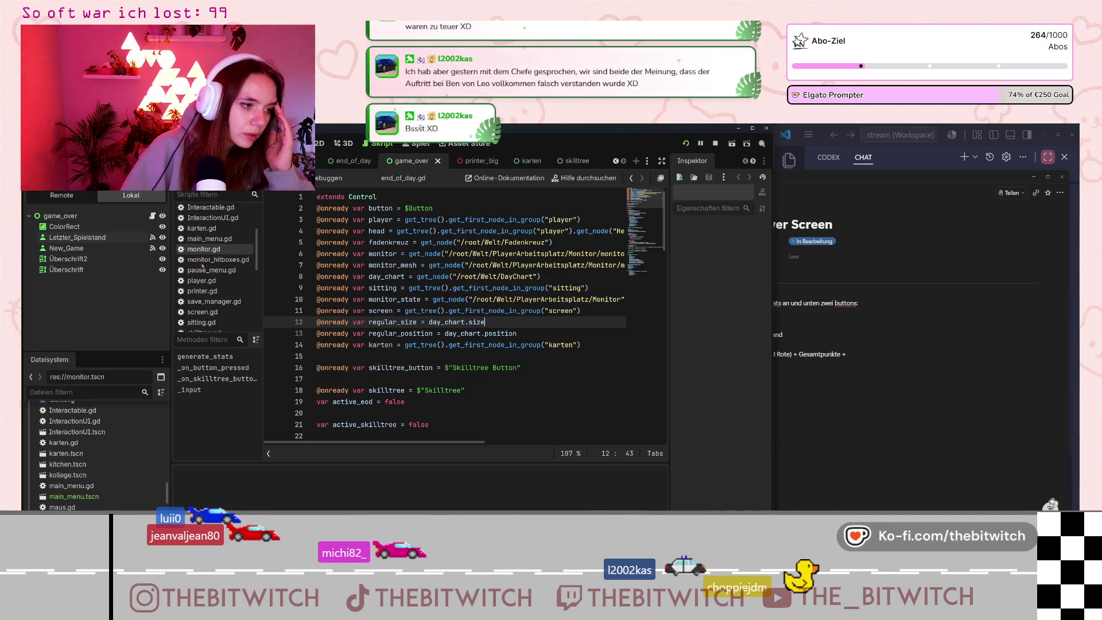
{"action": "scroll", "coordinate": [209, 268], "scroll_direction": "up", "scroll_amount": 3}
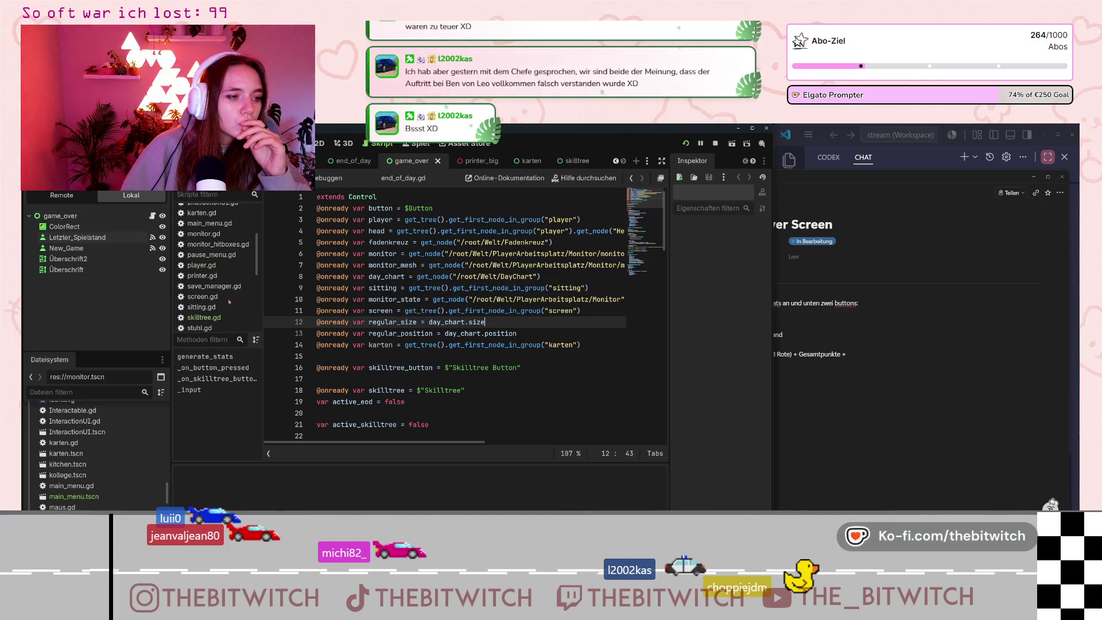
{"action": "scroll", "coordinate": [224, 296], "scroll_direction": "down", "scroll_amount": 5}
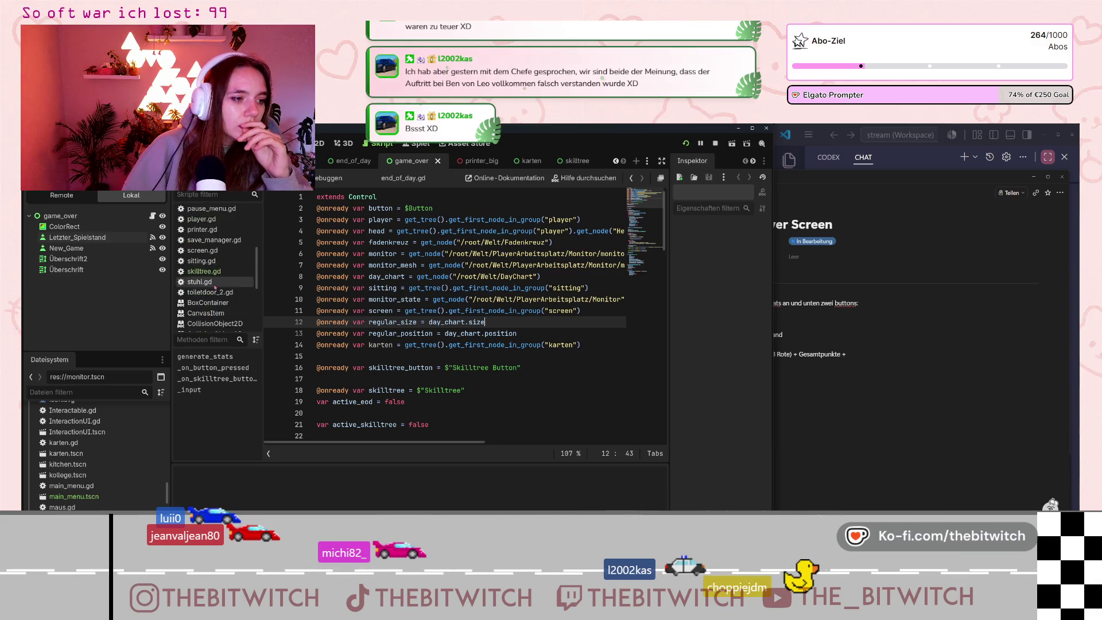
{"action": "scroll", "coordinate": [216, 292], "scroll_direction": "up", "scroll_amount": 8}
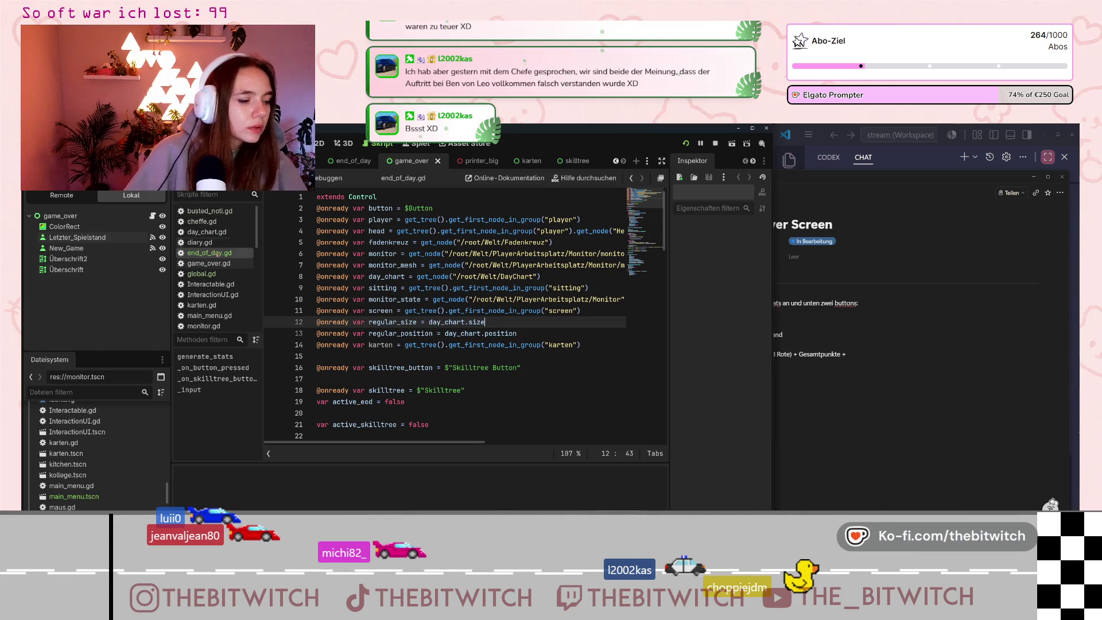
{"action": "scroll", "coordinate": [212, 281], "scroll_direction": "down", "scroll_amount": 1}
{"action": "left_click", "coordinate": [224, 259]}
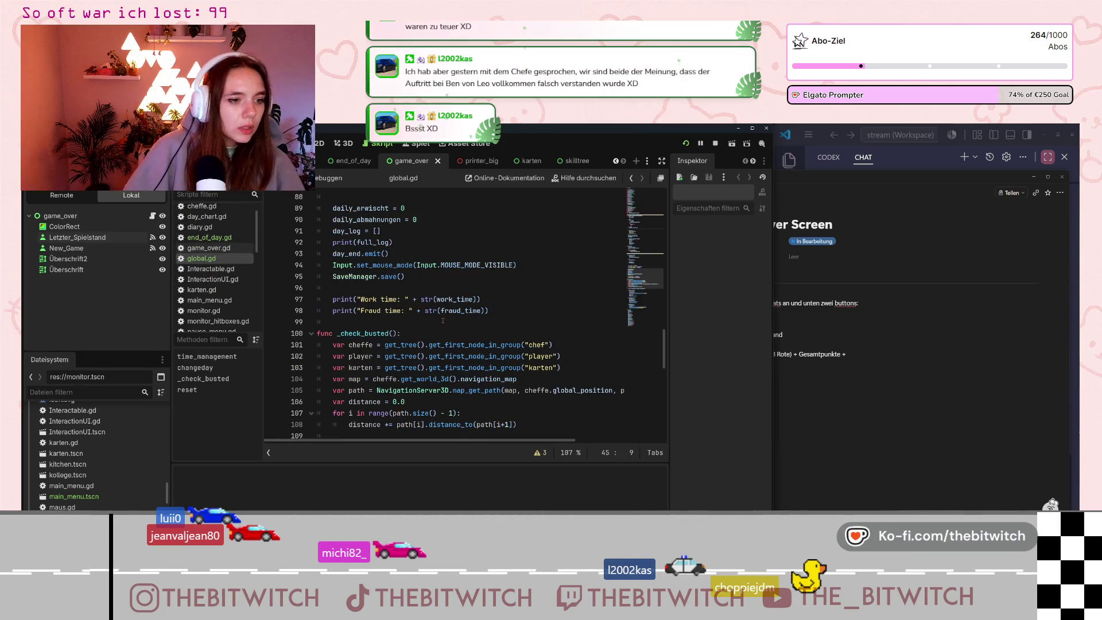
{"action": "scroll", "coordinate": [443, 320], "scroll_direction": "up", "scroll_amount": 9}
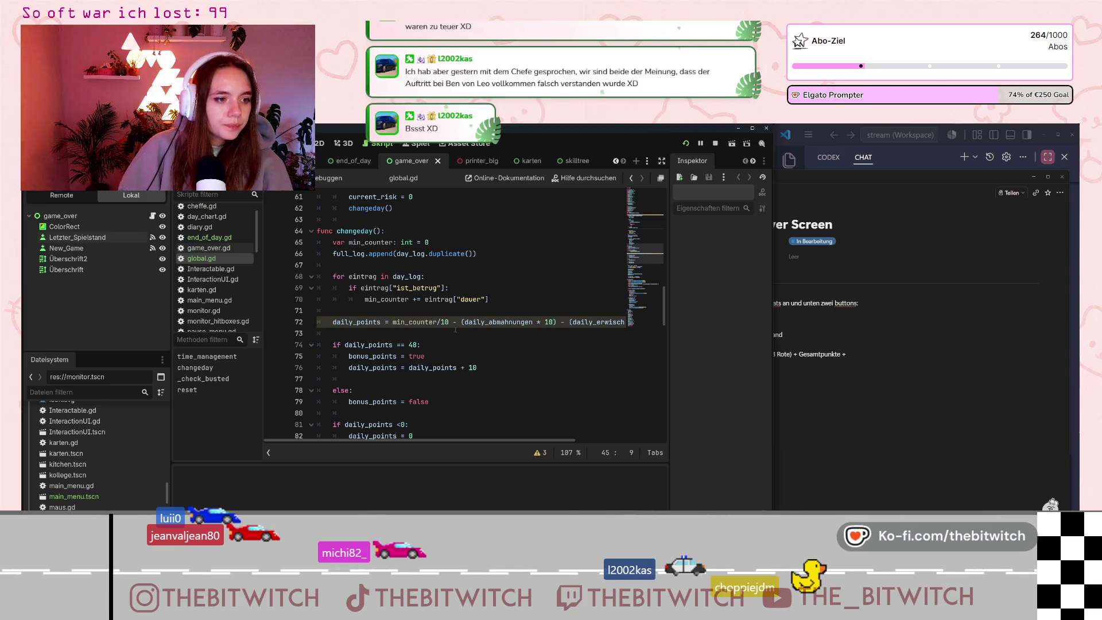
{"action": "scroll", "coordinate": [459, 328], "scroll_direction": "up", "scroll_amount": 11}
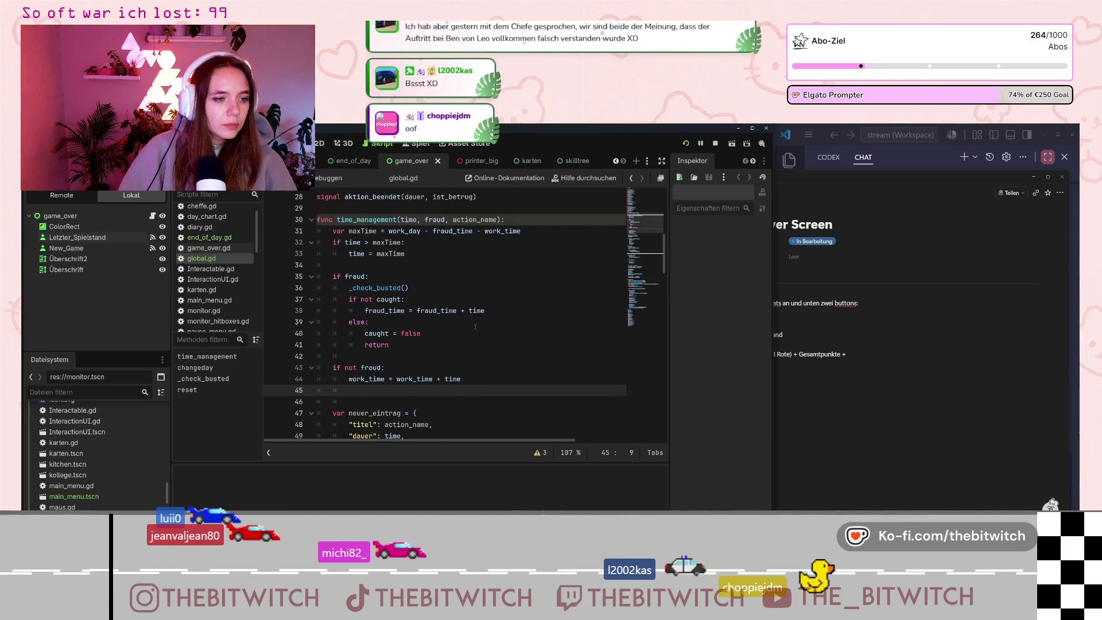
{"action": "scroll", "coordinate": [475, 327], "scroll_direction": "up", "scroll_amount": 2}
{"action": "scroll", "coordinate": [464, 332], "scroll_direction": "up", "scroll_amount": 7}
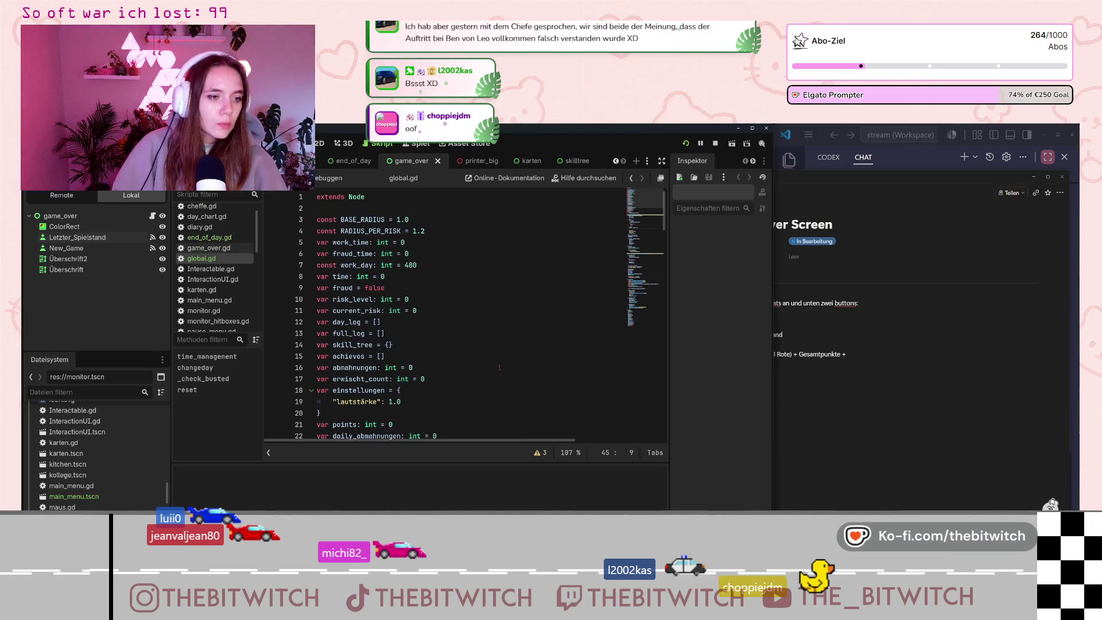
{"action": "scroll", "coordinate": [487, 350], "scroll_direction": "down", "scroll_amount": 3}
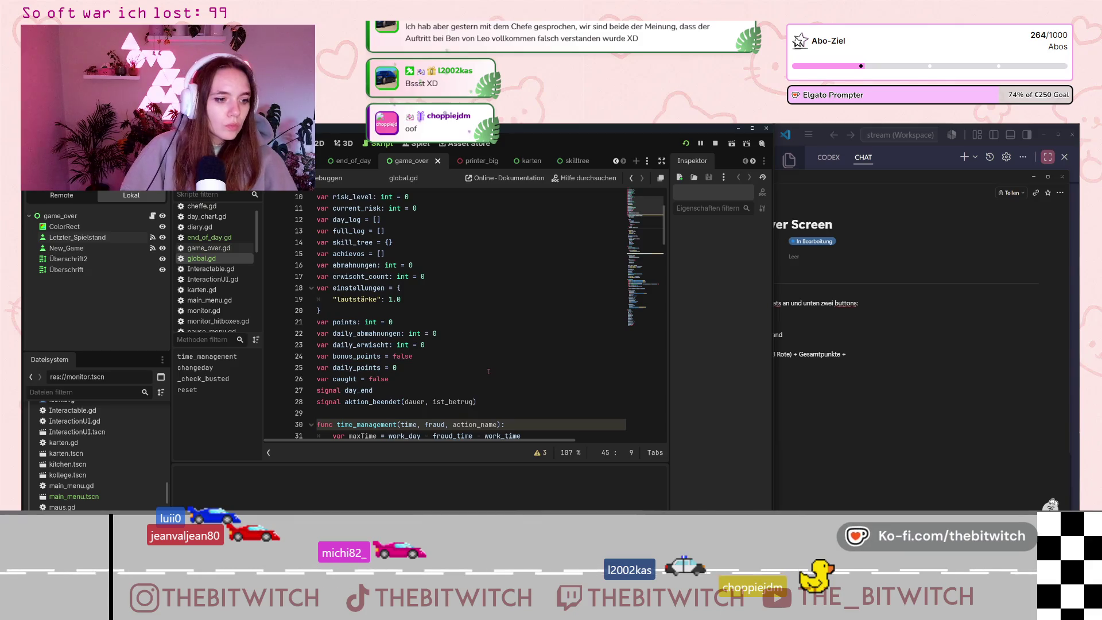
{"action": "scroll", "coordinate": [456, 359], "scroll_direction": "down", "scroll_amount": 1}
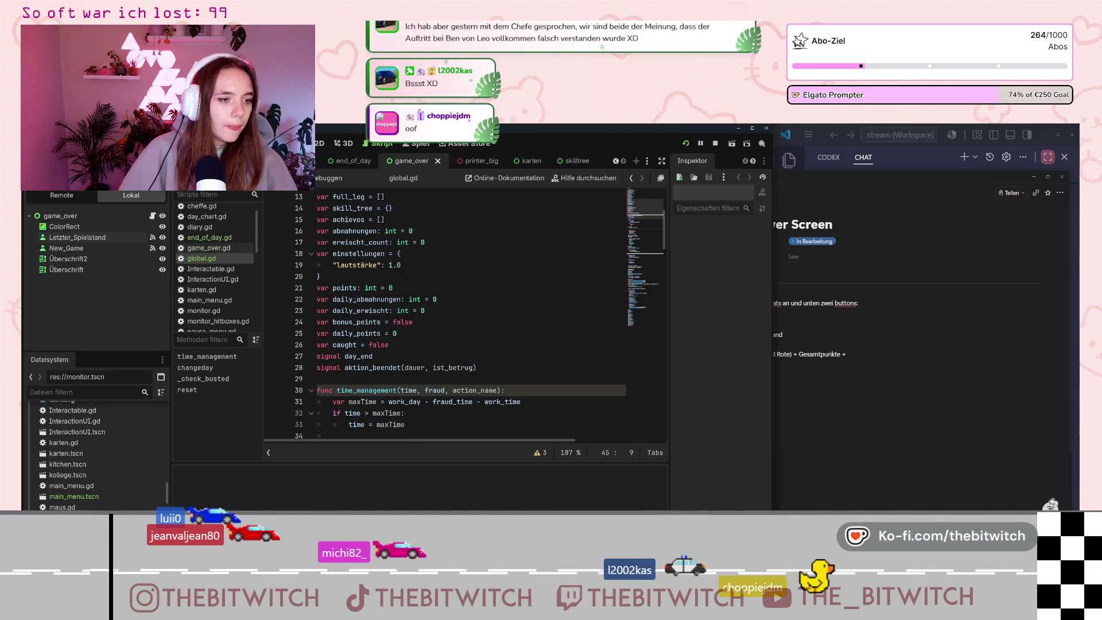
{"action": "scroll", "coordinate": [215, 240], "scroll_direction": "up", "scroll_amount": 1}
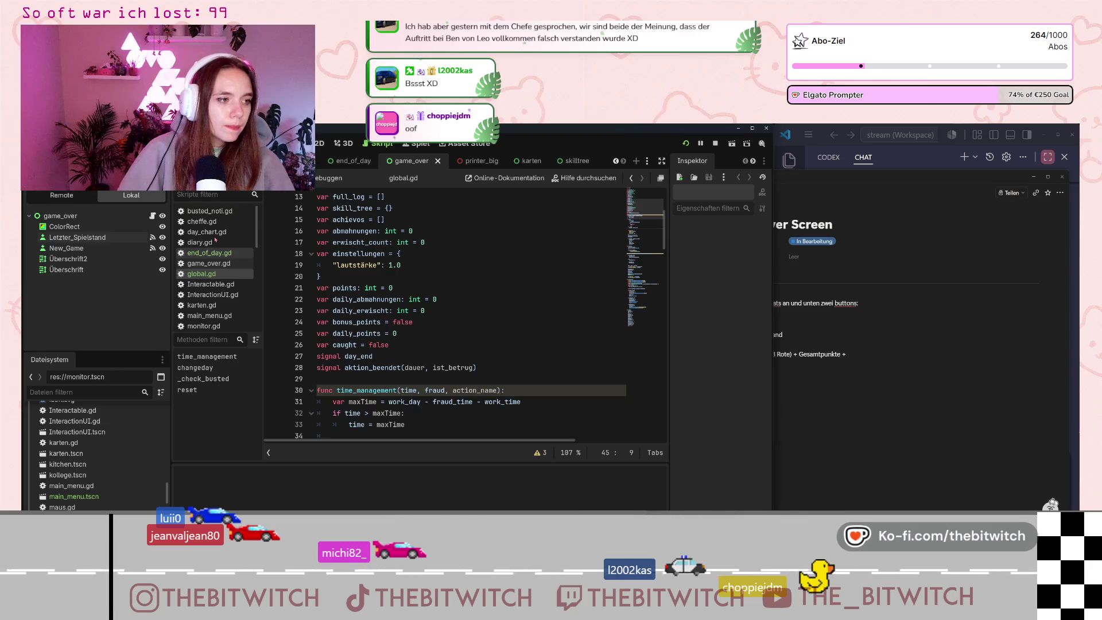
Look through the diary.gd script.
{"action": "left_click", "coordinate": [215, 242]}
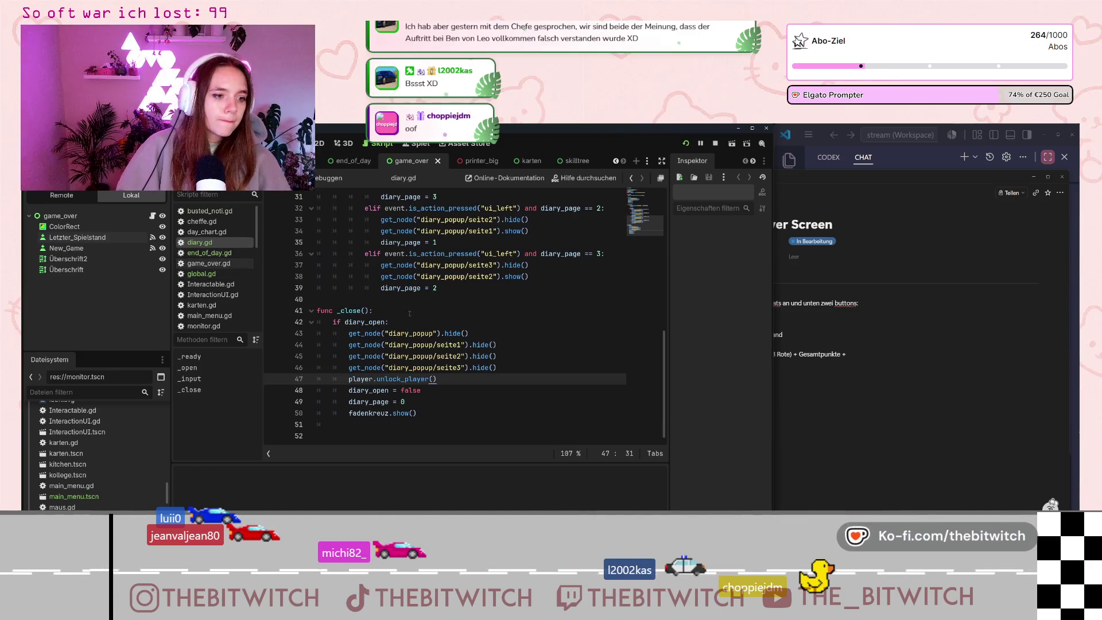
{"action": "scroll", "coordinate": [409, 313], "scroll_direction": "up", "scroll_amount": 10}
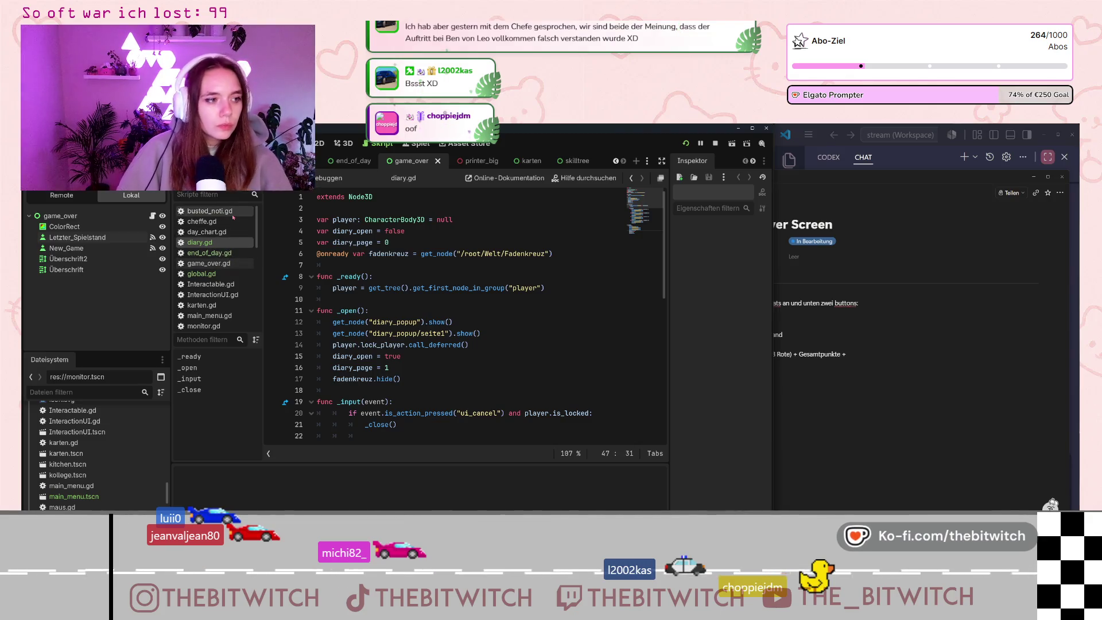
{"action": "scroll", "coordinate": [235, 247], "scroll_direction": "down", "scroll_amount": 2}
{"action": "scroll", "coordinate": [235, 246], "scroll_direction": "down", "scroll_amount": 5}
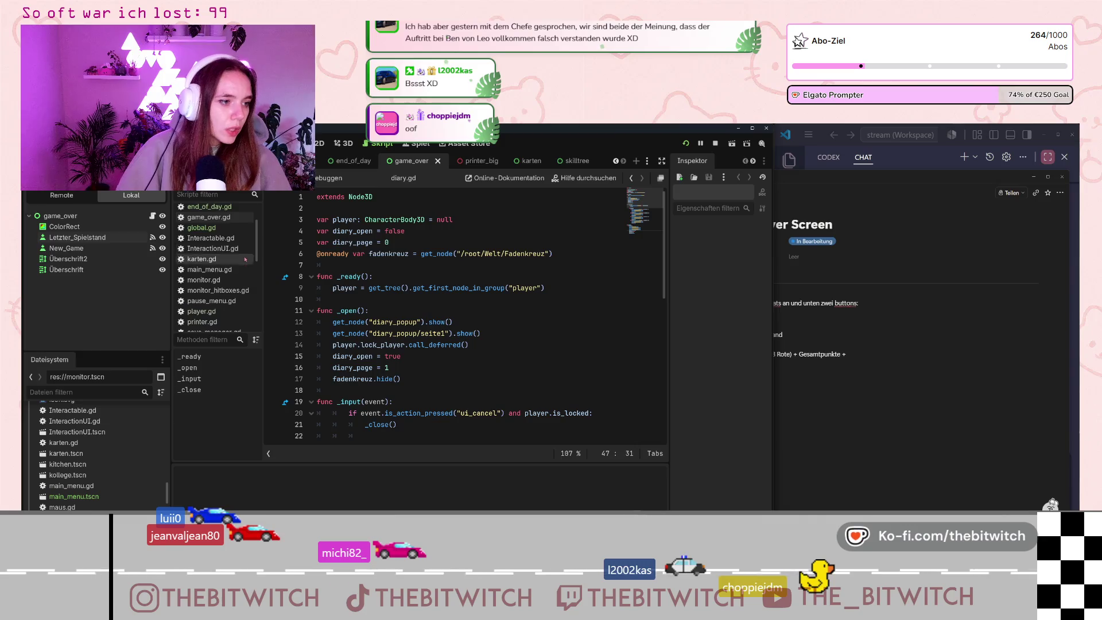
{"action": "scroll", "coordinate": [232, 277], "scroll_direction": "down", "scroll_amount": 1}
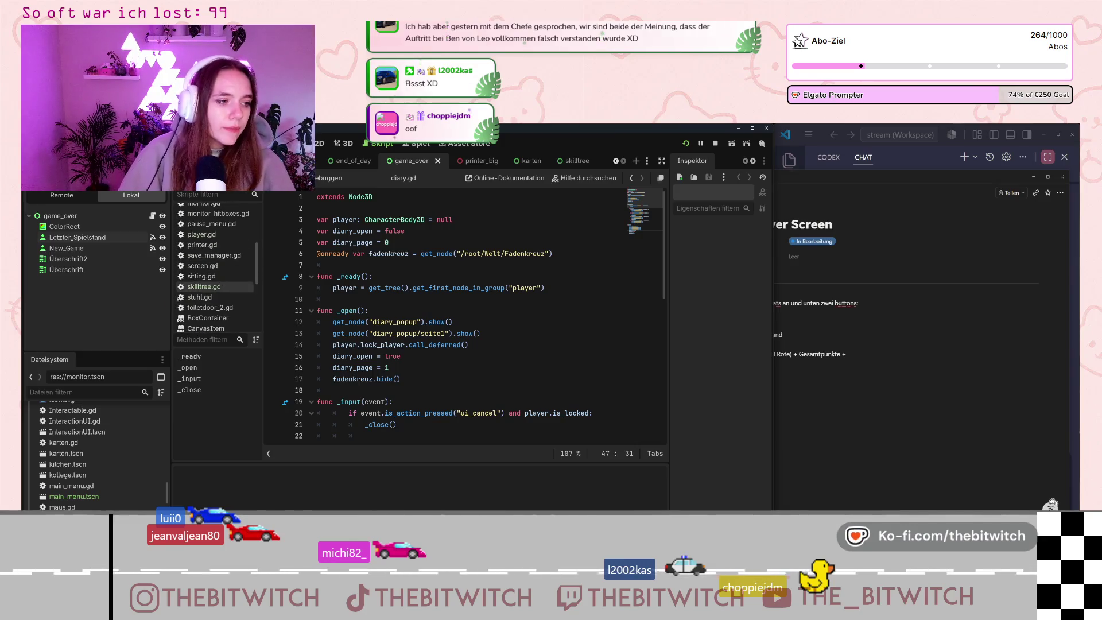
Review save_manager.gd, then return to global.gd.
{"action": "left_click", "coordinate": [218, 255]}
{"action": "scroll", "coordinate": [366, 333], "scroll_direction": "up", "scroll_amount": 5}
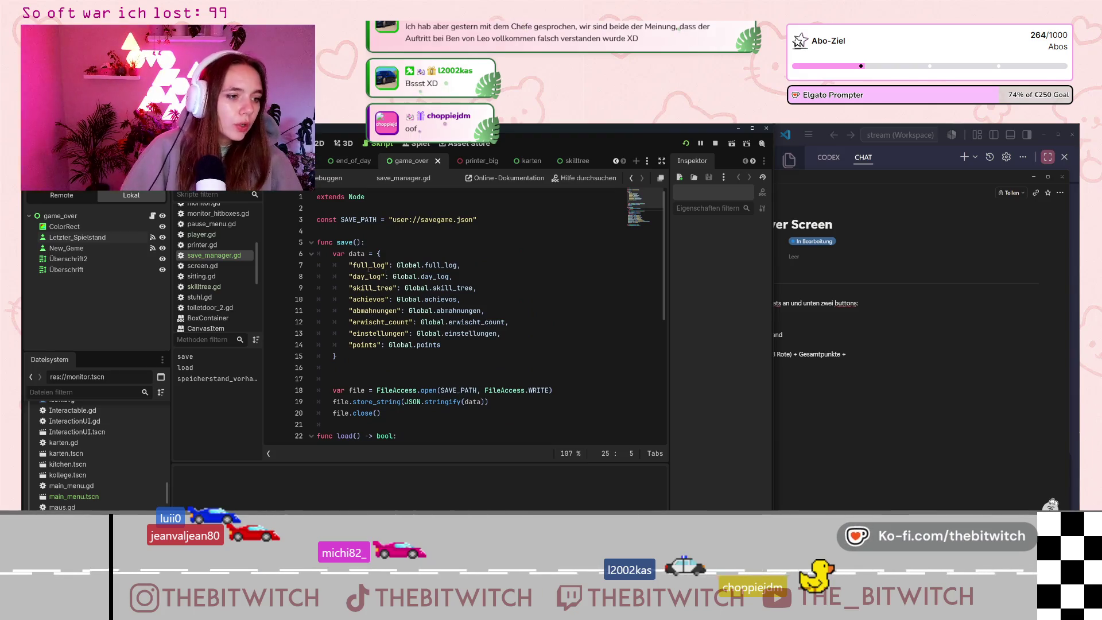
{"action": "scroll", "coordinate": [209, 228], "scroll_direction": "up", "scroll_amount": 3}
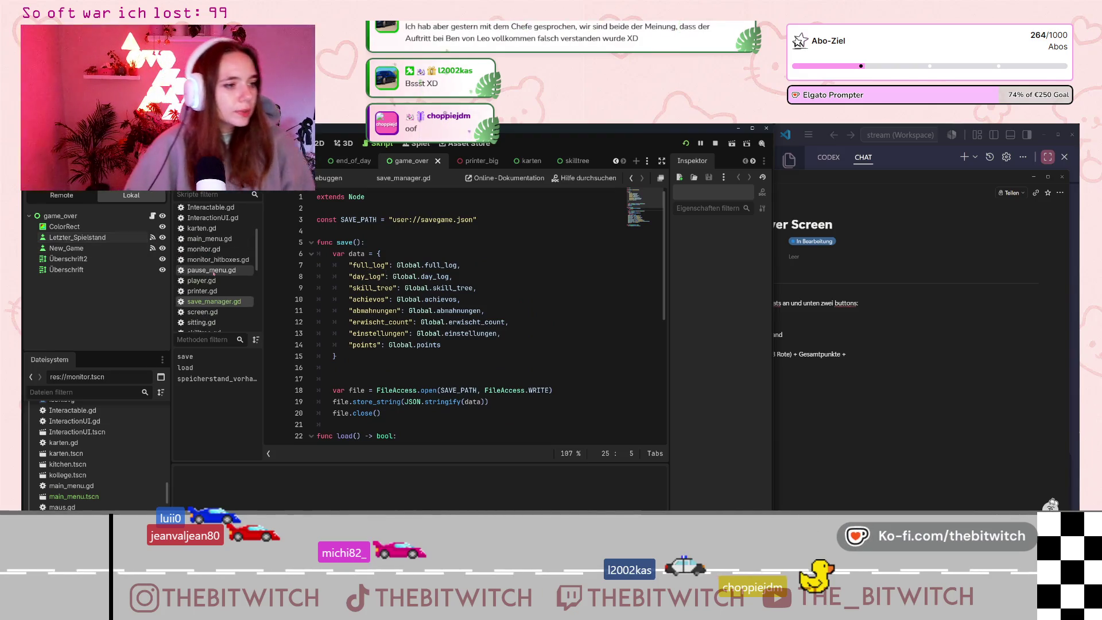
{"action": "scroll", "coordinate": [208, 228], "scroll_direction": "up", "scroll_amount": 2}
{"action": "left_click", "coordinate": [201, 259]}
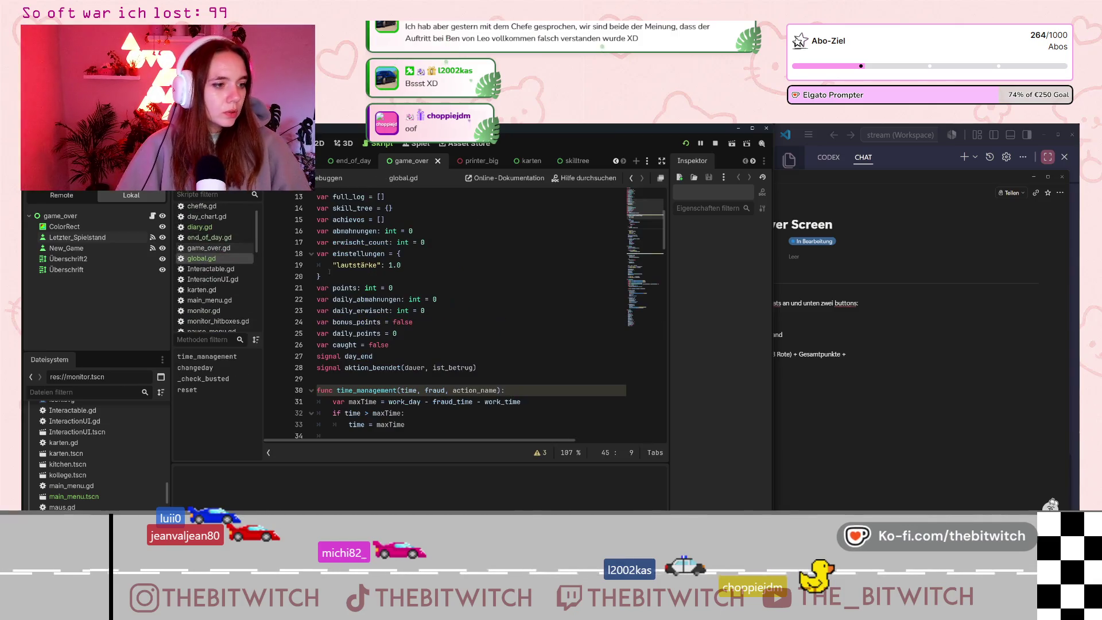
Search for and delete the print(full_log) line in global.gd's changeday.
{"action": "scroll", "coordinate": [396, 287], "scroll_direction": "up", "scroll_amount": 2}
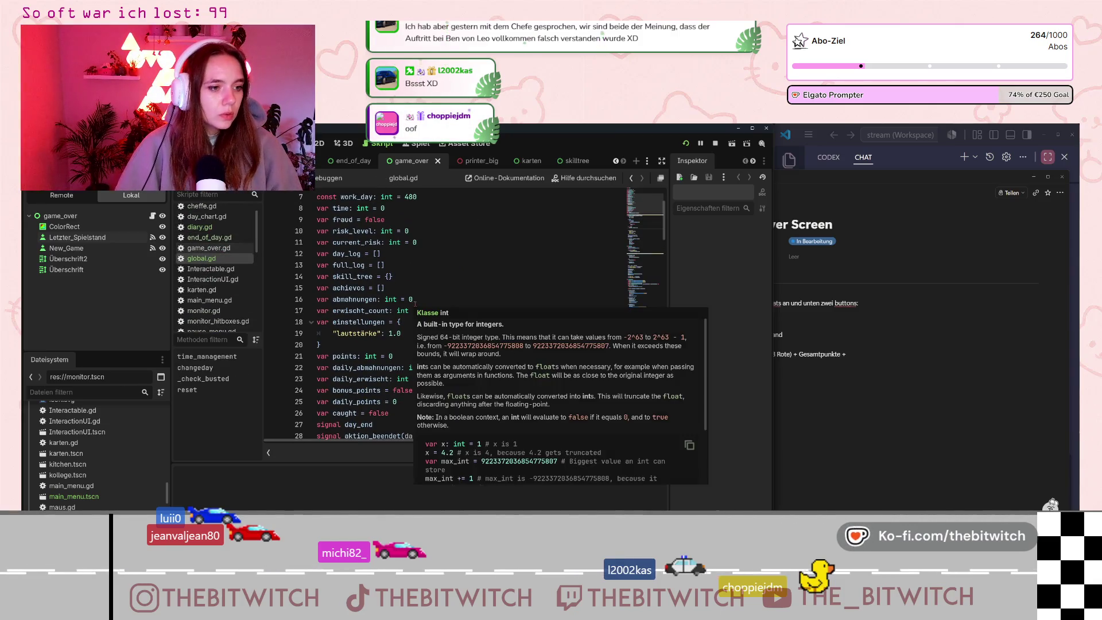
{"action": "scroll", "coordinate": [402, 298], "scroll_direction": "down", "scroll_amount": 6}
{"action": "scroll", "coordinate": [418, 314], "scroll_direction": "down", "scroll_amount": 13}
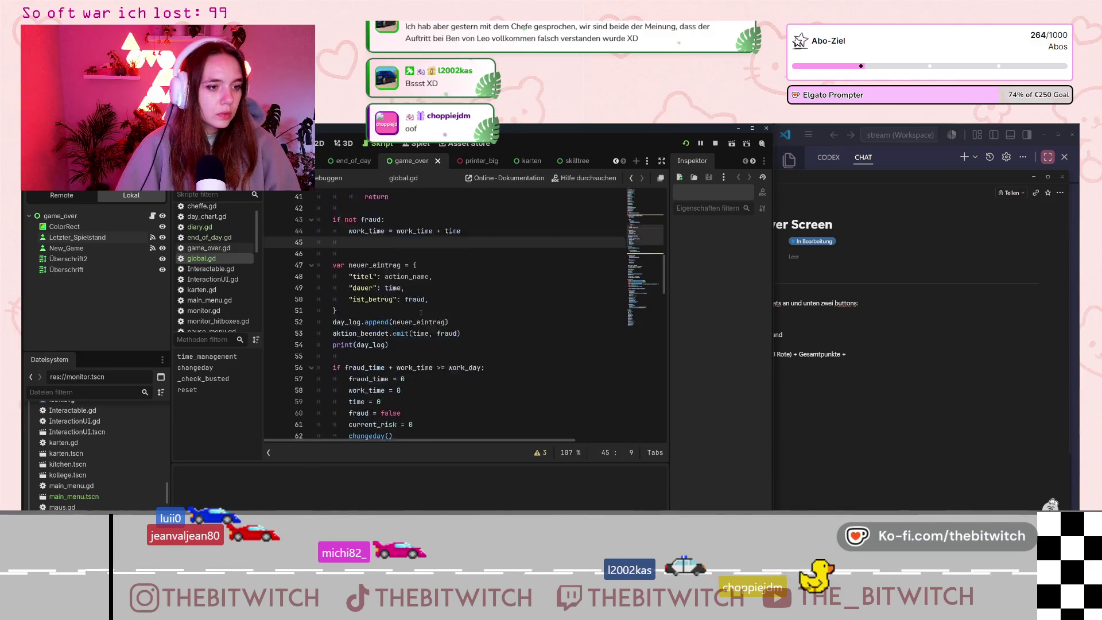
{"action": "scroll", "coordinate": [421, 313], "scroll_direction": "down", "scroll_amount": 4}
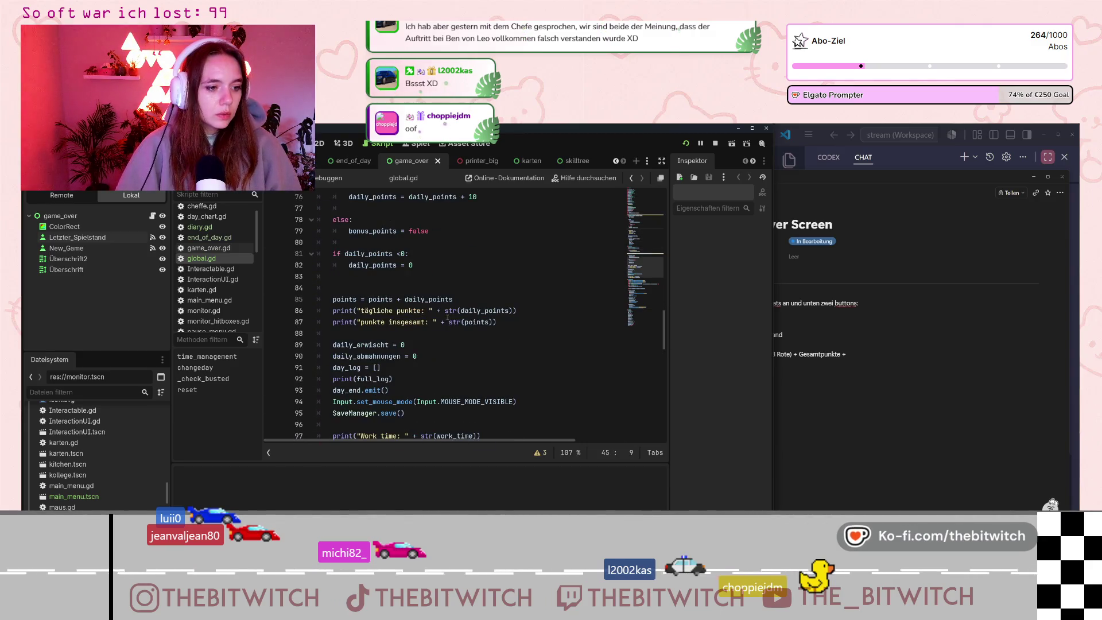
{"action": "left_click", "coordinate": [456, 323]}
{"action": "key", "text": "ctrl+f"}
{"action": "type", "text": "full"}
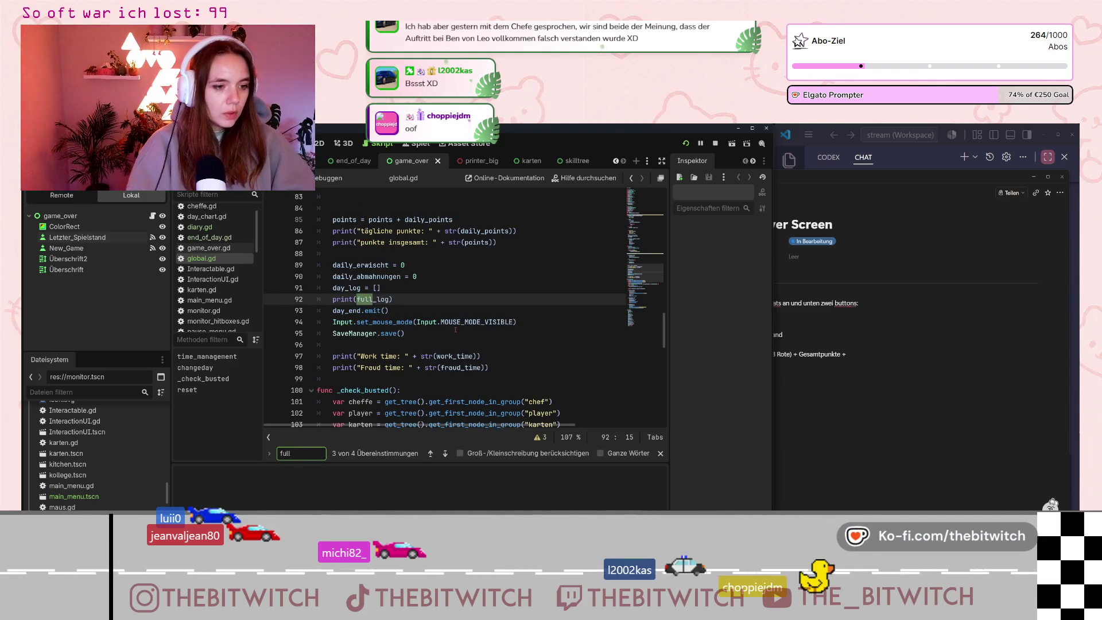
{"action": "left_click", "coordinate": [402, 299]}
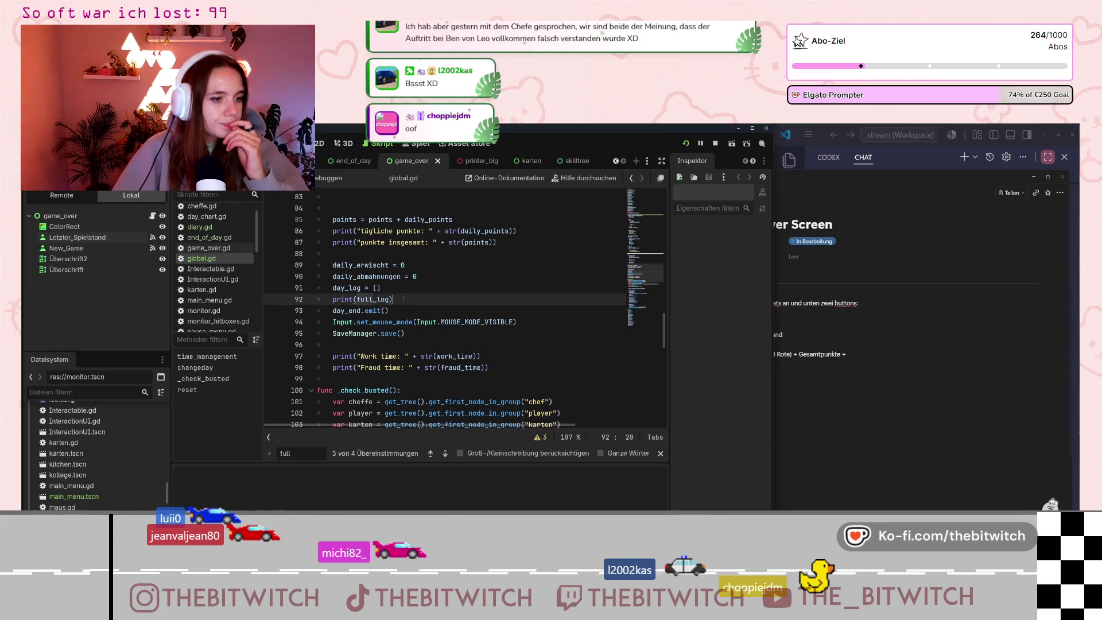
{"action": "key", "text": "shift+Up"}
{"action": "key", "text": "BackSpace"}
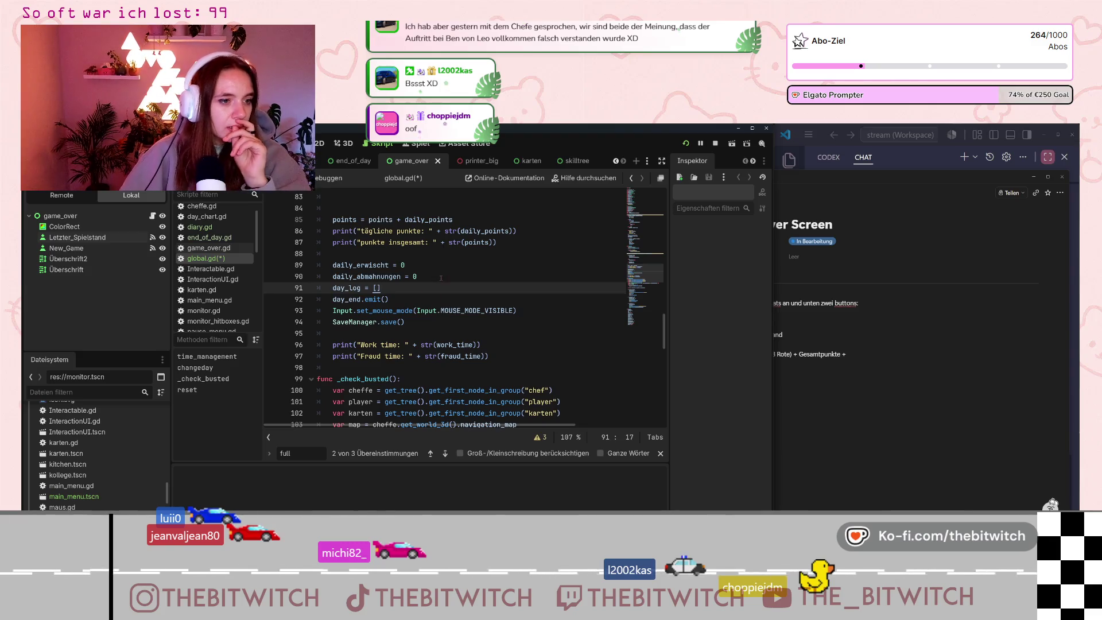
Delete the daily and total points print lines and the blank line left behind.
{"action": "scroll", "coordinate": [509, 242], "scroll_direction": "up", "scroll_amount": 2}
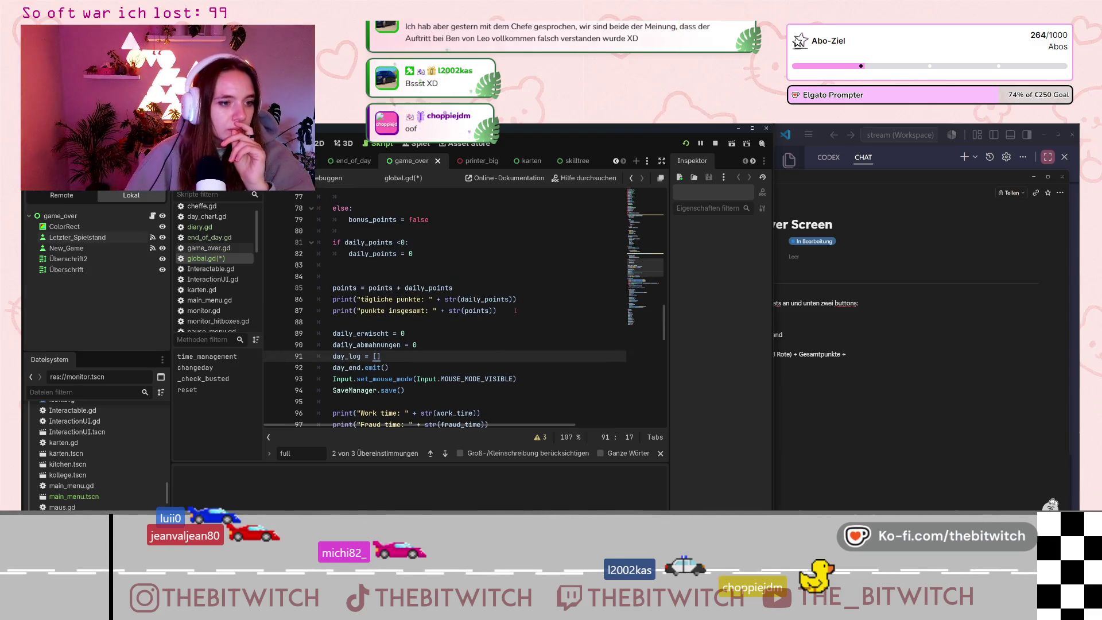
{"action": "left_click", "coordinate": [511, 311]}
{"action": "left_click_drag", "start_coordinate": [497, 310], "coordinate": [273, 296]}
{"action": "key", "text": "BackSpace"}
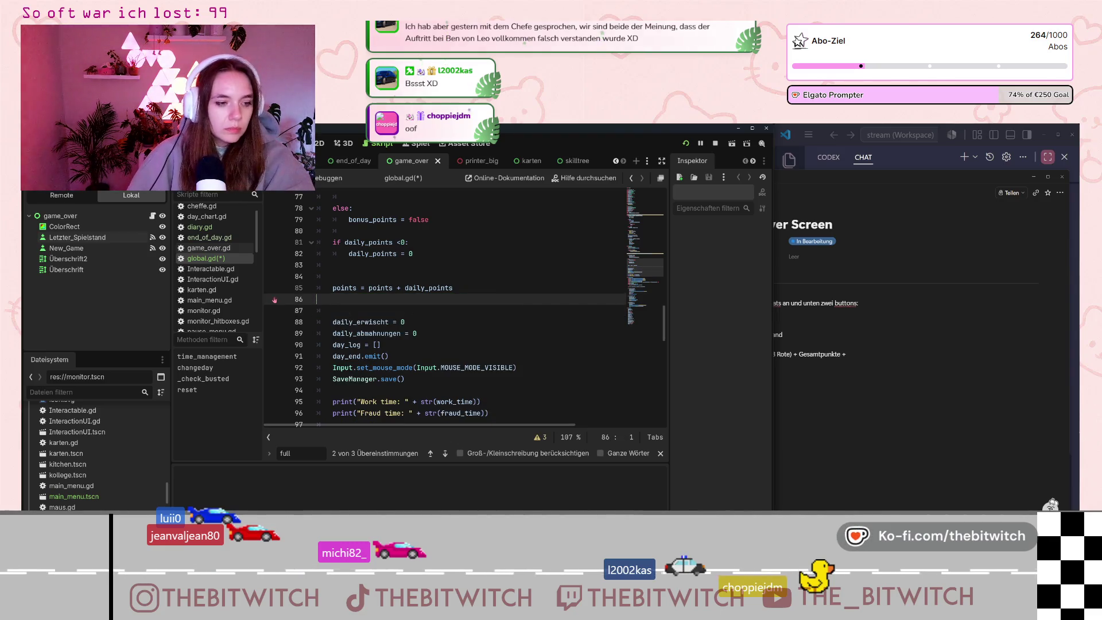
{"action": "key", "text": "BackSpace"}
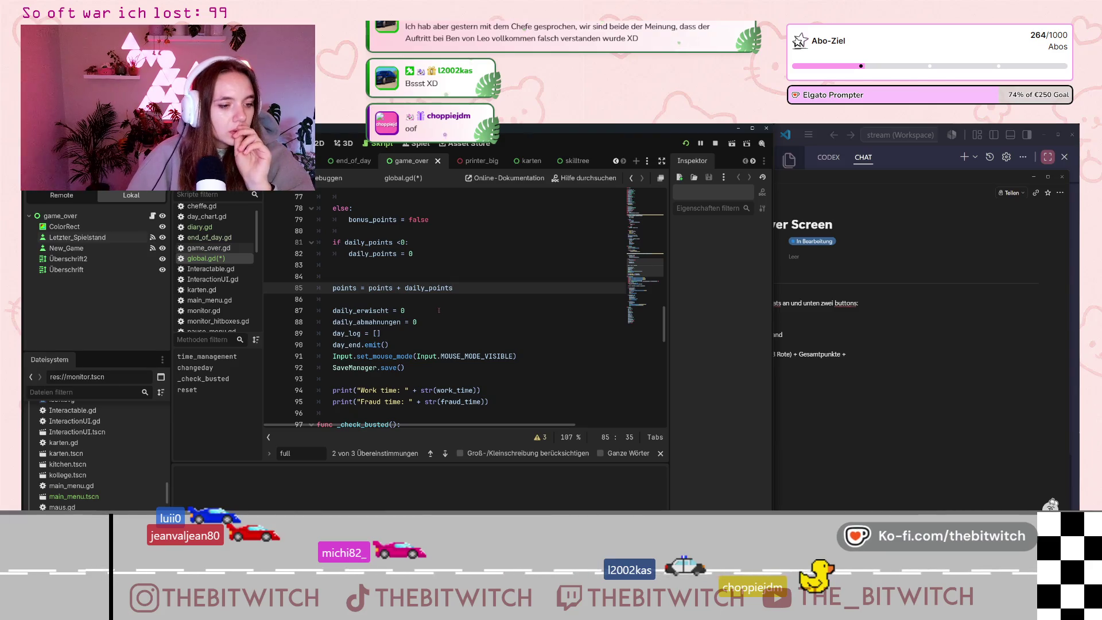
Delete the work time and fraud time print lines and the leftover empty line.
{"action": "scroll", "coordinate": [439, 311], "scroll_direction": "down", "scroll_amount": 2}
{"action": "left_click", "coordinate": [515, 333]}
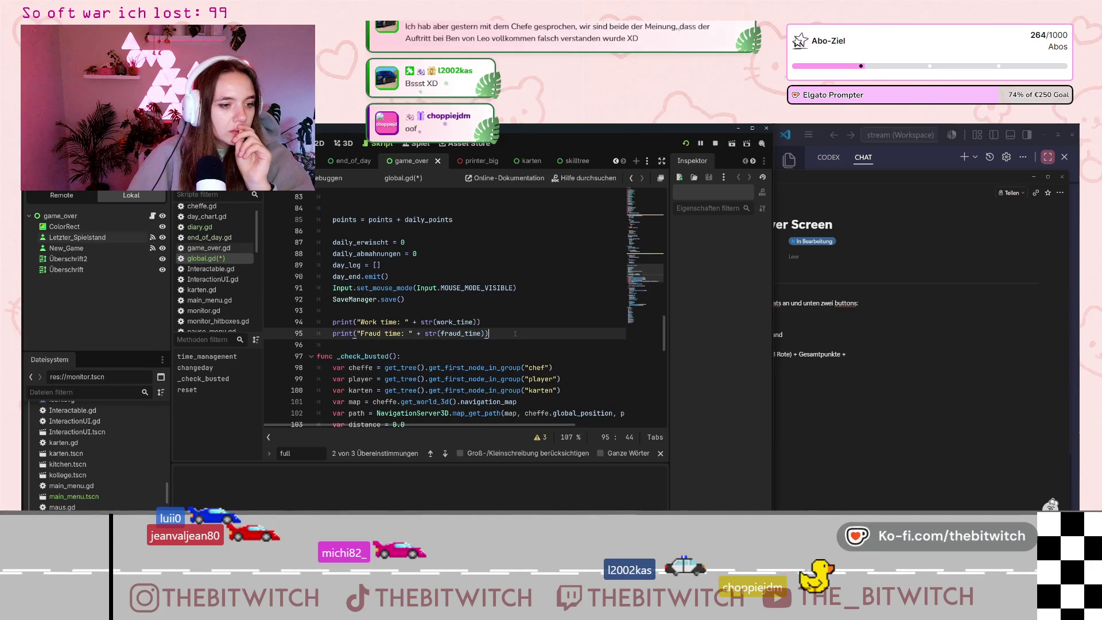
{"action": "mouse_move", "coordinate": [497, 335]}
{"action": "left_mouse_down"}
{"action": "mouse_move", "coordinate": [344, 324]}
{"action": "mouse_move", "coordinate": [340, 313]}
{"action": "left_mouse_up"}
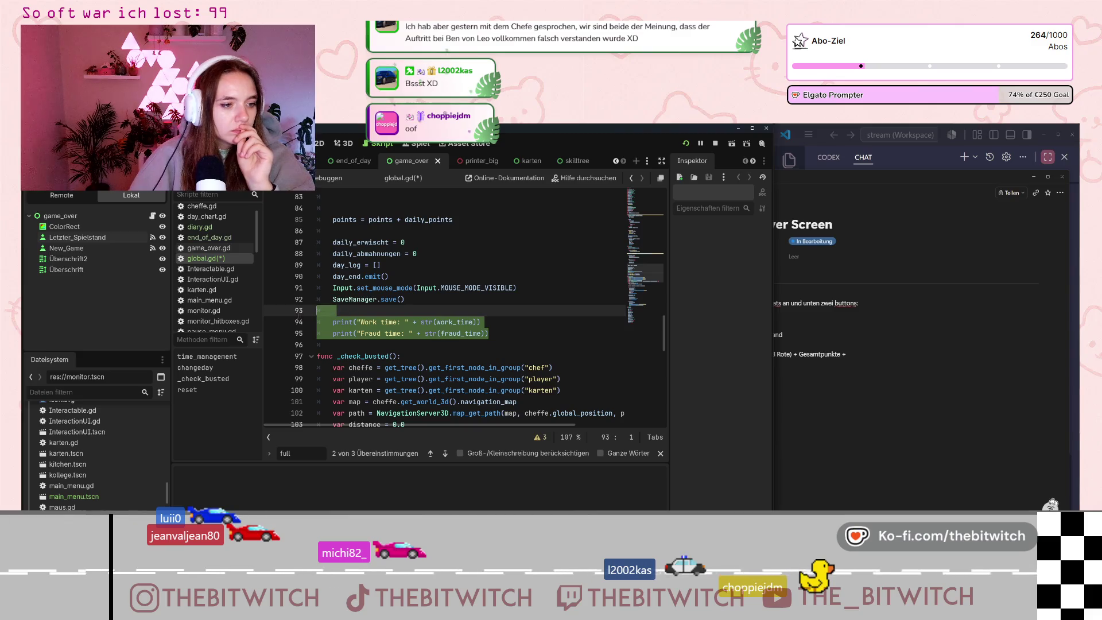
{"action": "key", "text": "BackSpace"}
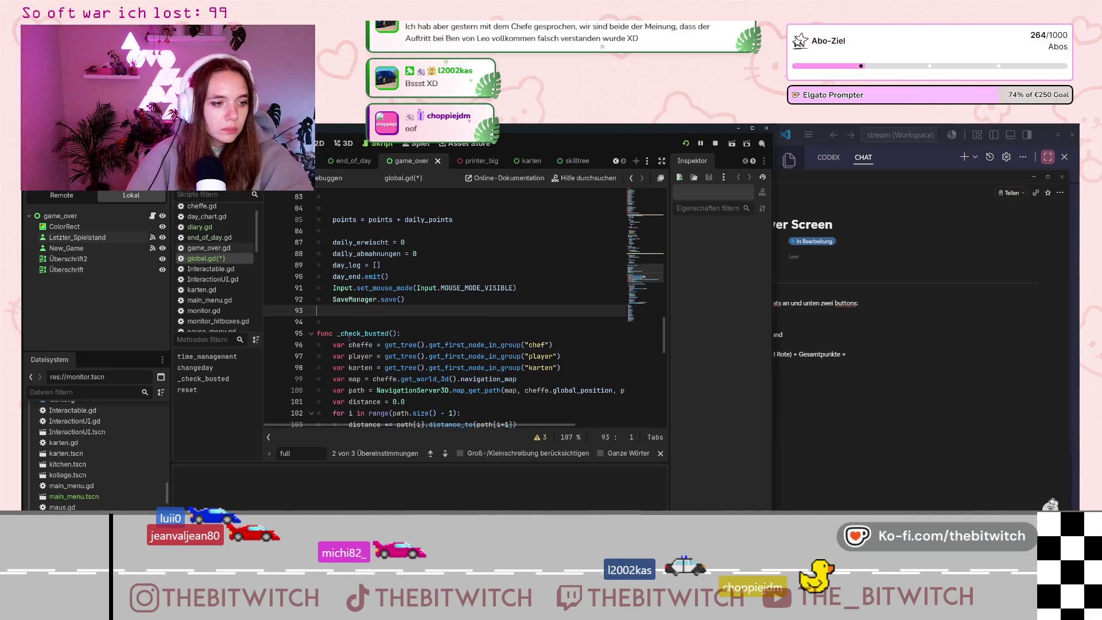
{"action": "key", "text": "BackSpace"}
{"action": "scroll", "coordinate": [419, 339], "scroll_direction": "up", "scroll_amount": 7}
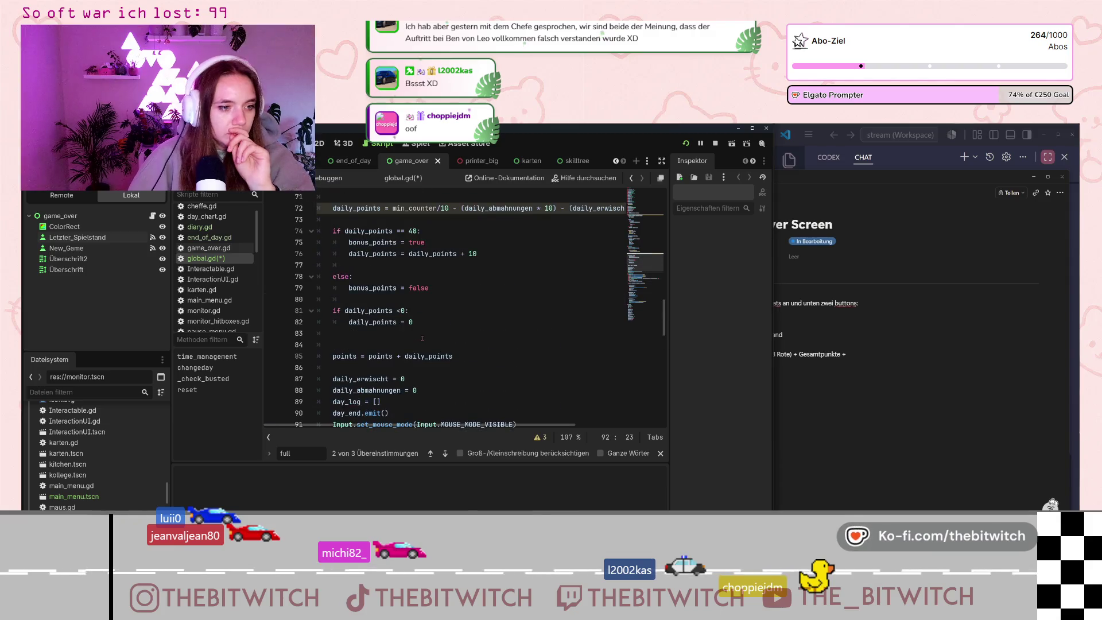
{"action": "scroll", "coordinate": [422, 339], "scroll_direction": "up", "scroll_amount": 1}
{"action": "left_click_drag", "start_coordinate": [376, 276], "coordinate": [367, 283]}
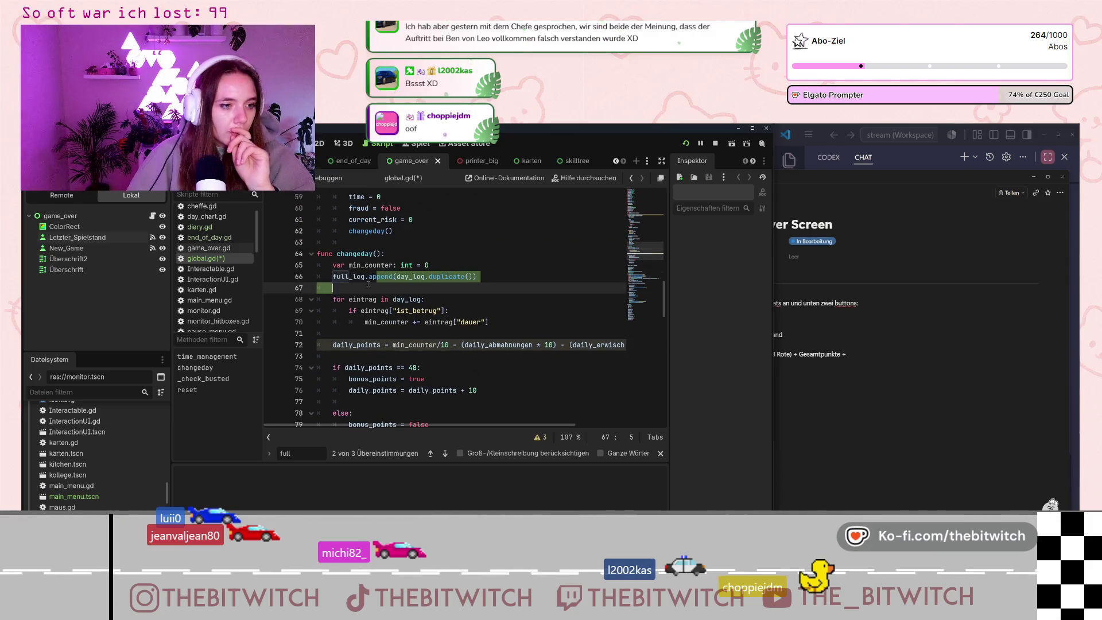
{"action": "left_click", "coordinate": [414, 277]}
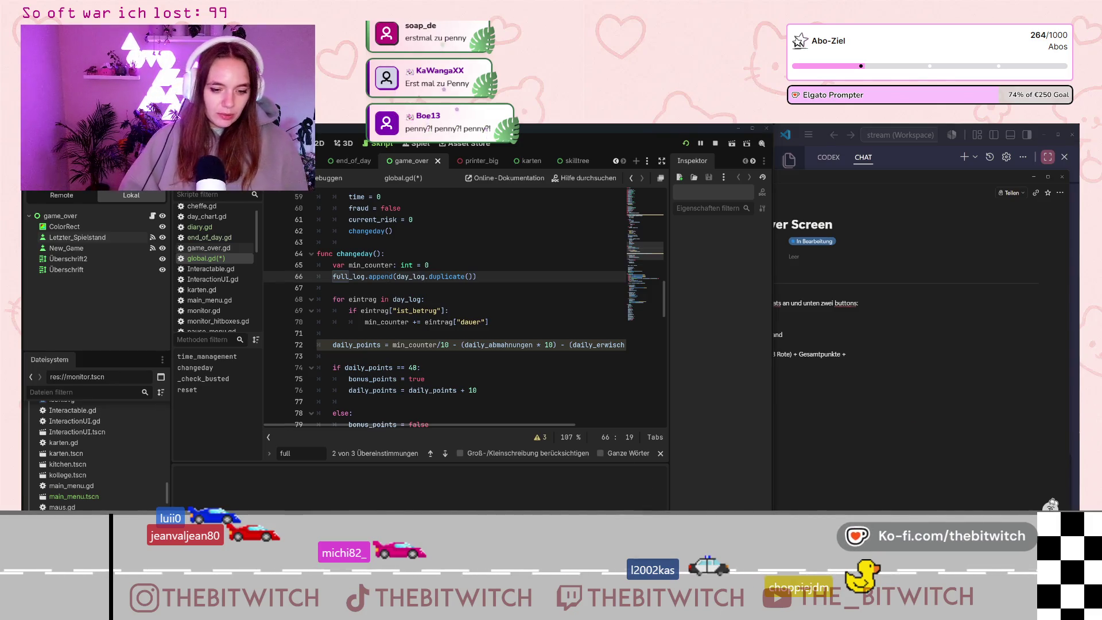
{"action": "key", "text": "alt+Tab"}
Dim the Litra Glow light to 8% brightness and minimize its window.
{"action": "left_click_drag", "start_coordinate": [438, 413], "coordinate": [428, 414]}
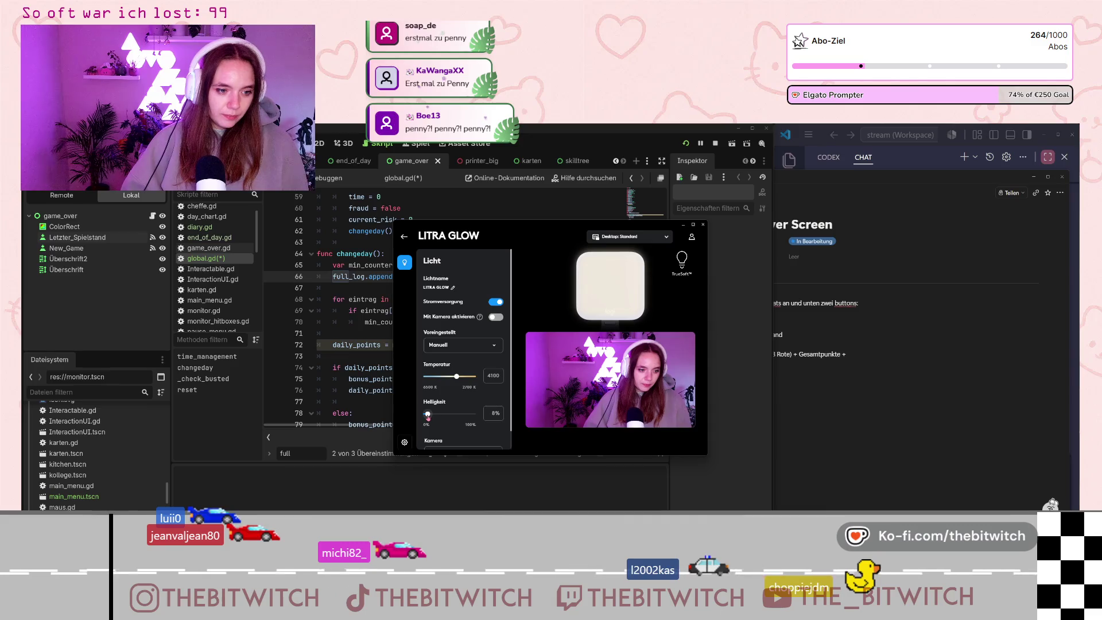
{"action": "left_click", "coordinate": [684, 225]}
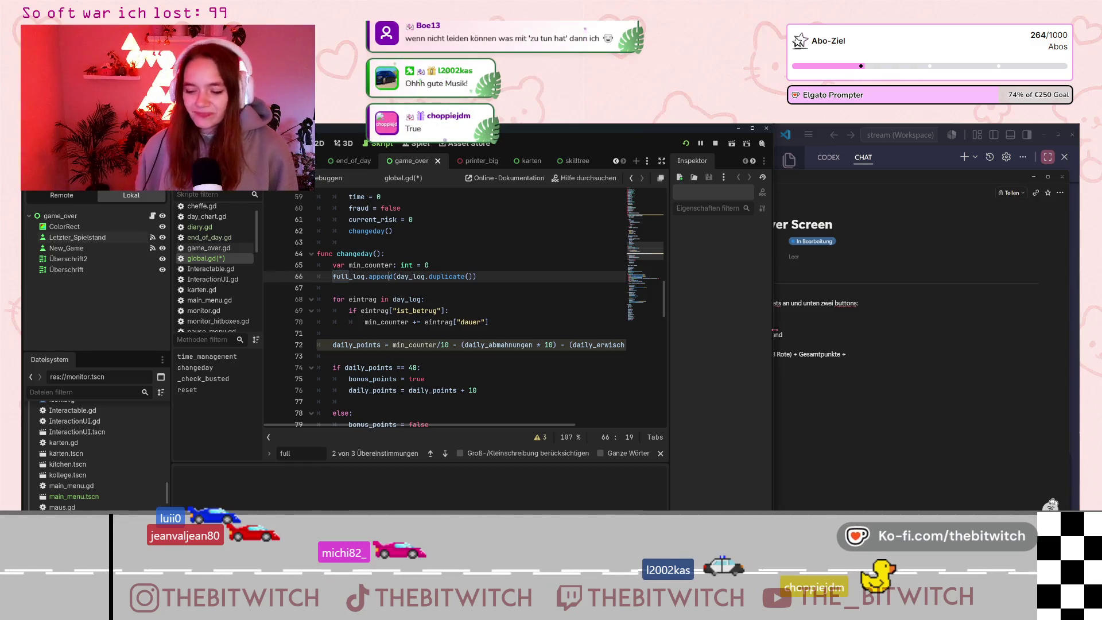
Review the day_log loop in global.gd, then switch to end_of_day.gd.
{"action": "left_click", "coordinate": [470, 299]}
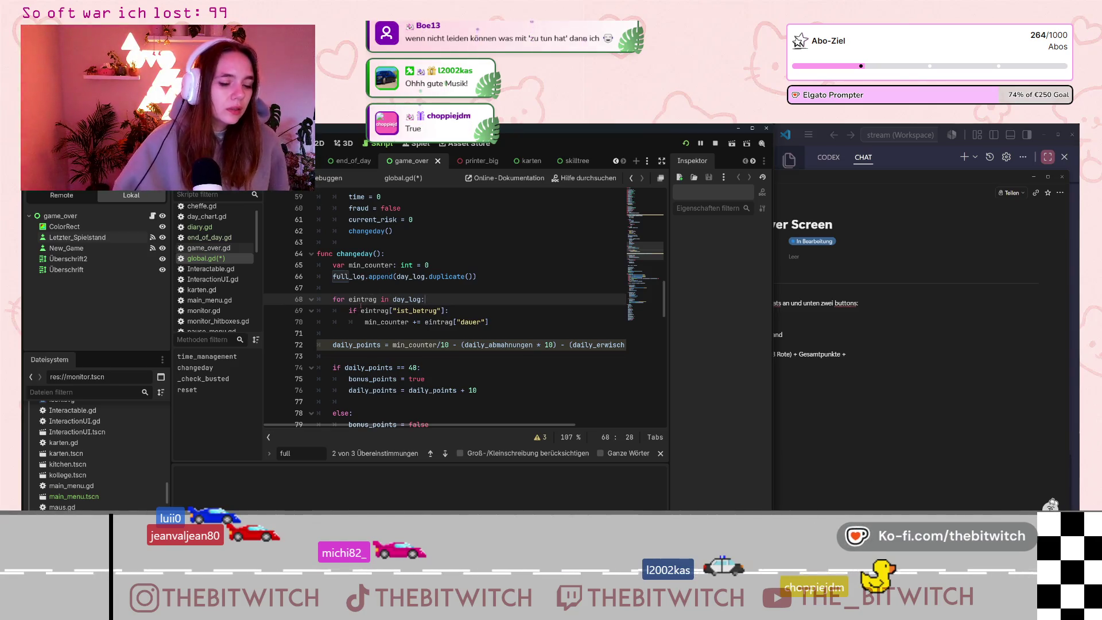
{"action": "scroll", "coordinate": [390, 329], "scroll_direction": "up", "scroll_amount": 6}
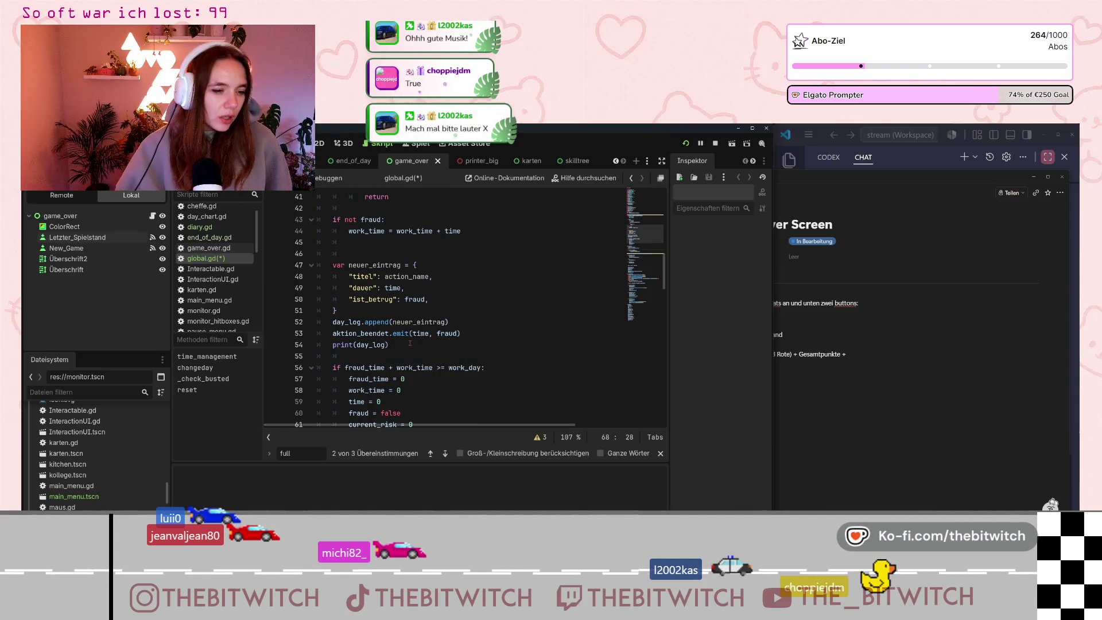
{"action": "scroll", "coordinate": [406, 346], "scroll_direction": "down", "scroll_amount": 4}
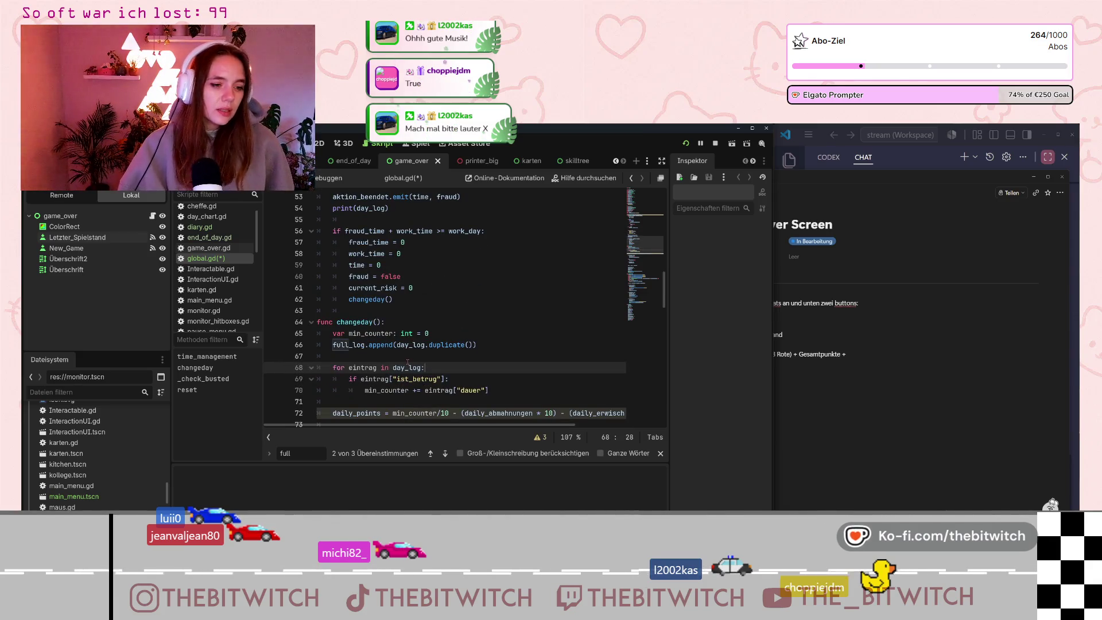
{"action": "scroll", "coordinate": [408, 361], "scroll_direction": "down", "scroll_amount": 2}
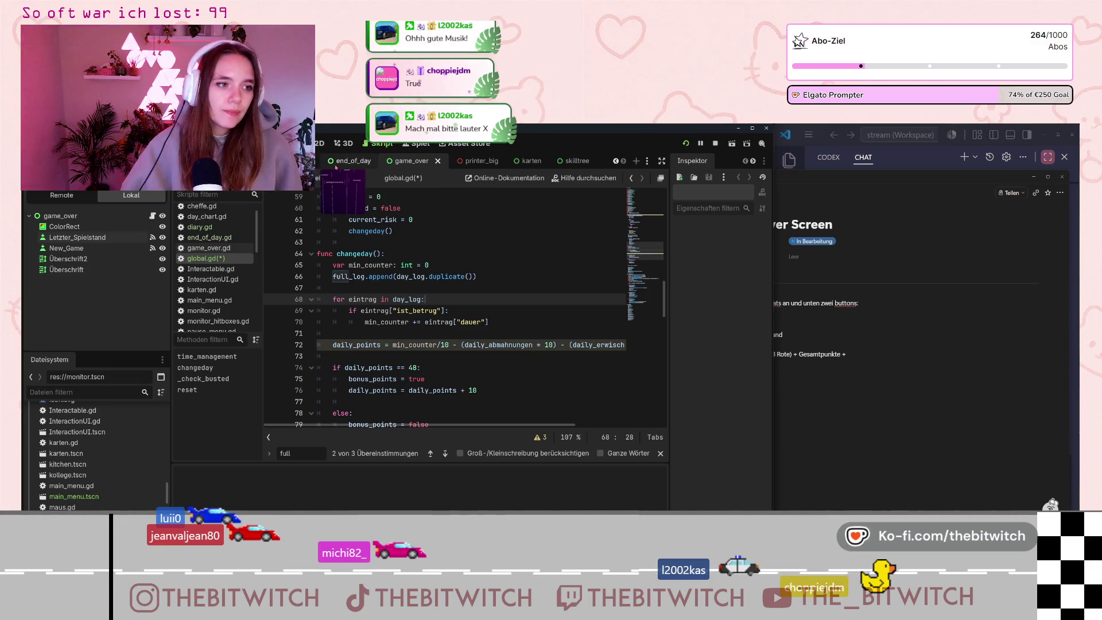
{"action": "left_click", "coordinate": [209, 237]}
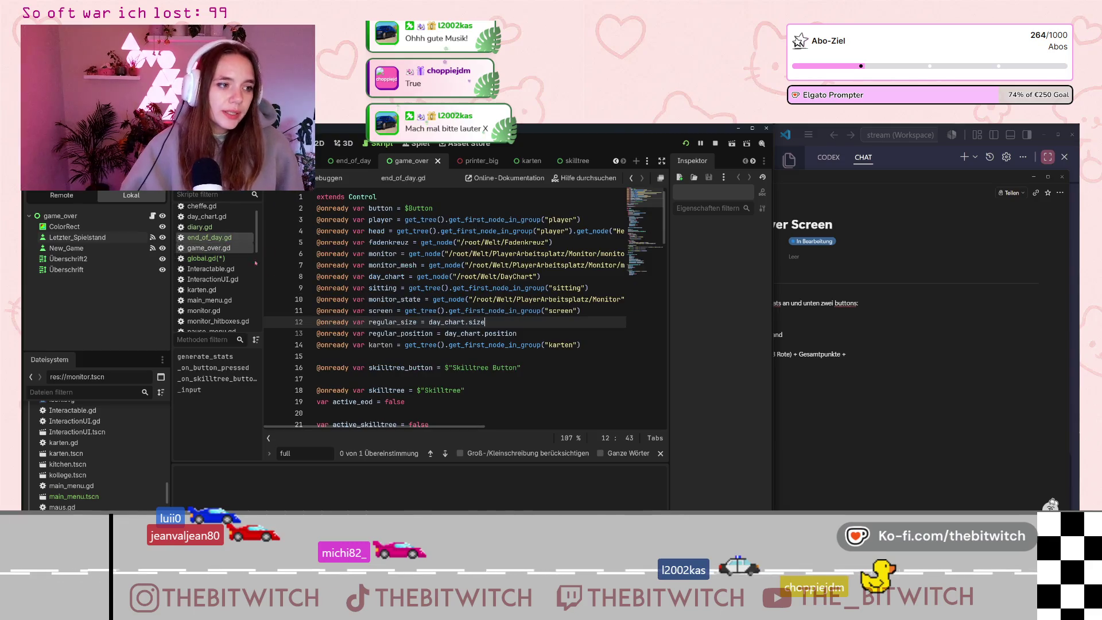
Scroll through end_of_day.gd, then open game_over.gd.
{"action": "scroll", "coordinate": [407, 342], "scroll_direction": "down", "scroll_amount": 10}
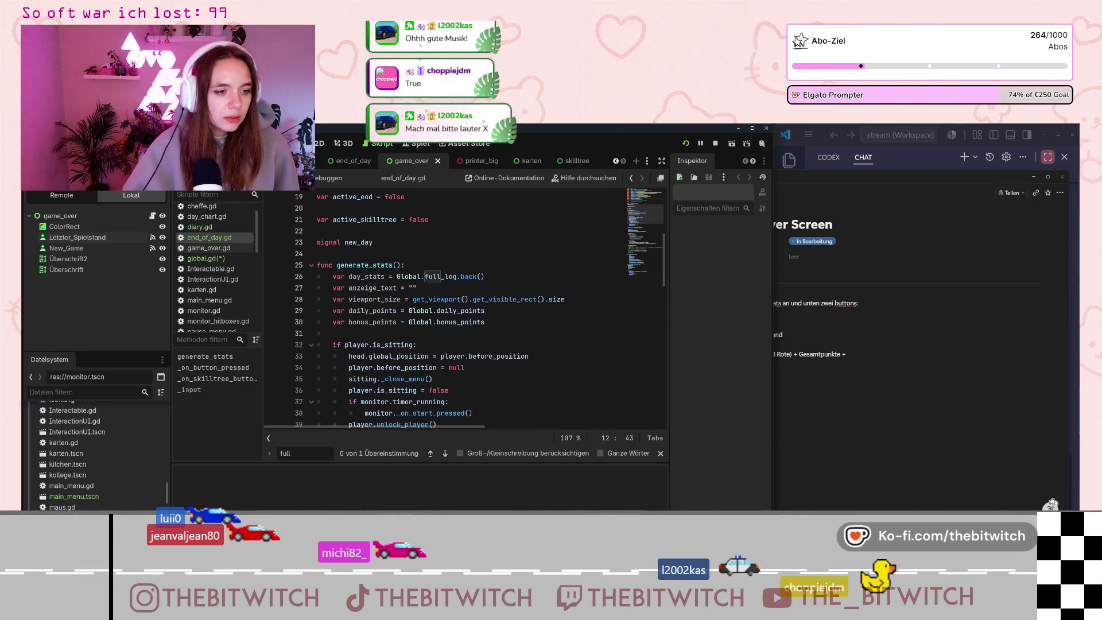
{"action": "scroll", "coordinate": [400, 356], "scroll_direction": "down", "scroll_amount": 5}
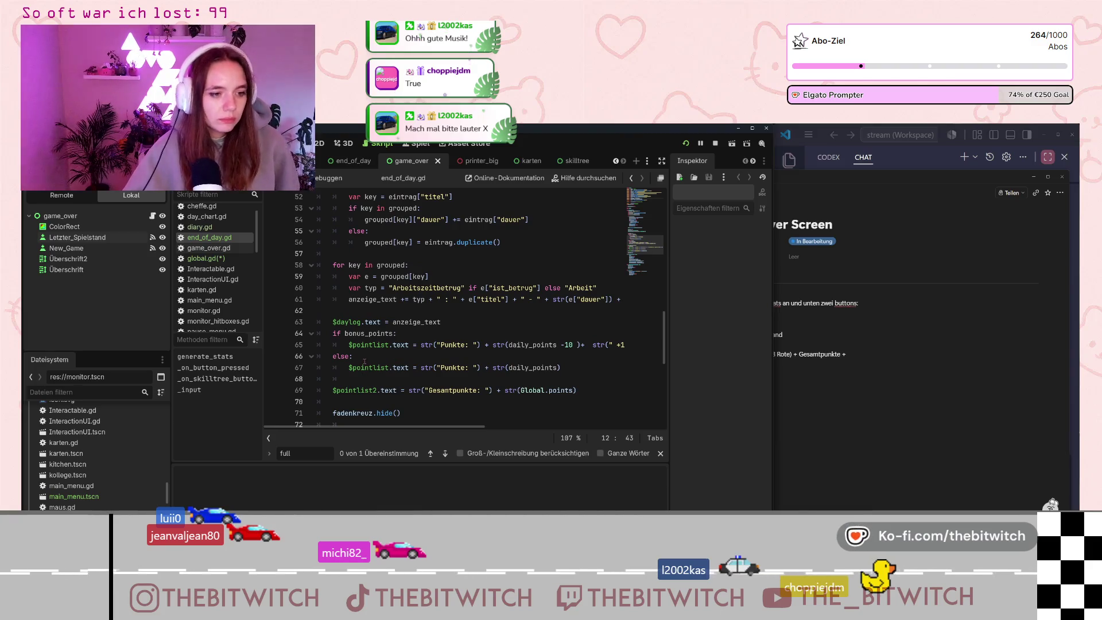
{"action": "scroll", "coordinate": [377, 346], "scroll_direction": "up", "scroll_amount": 12}
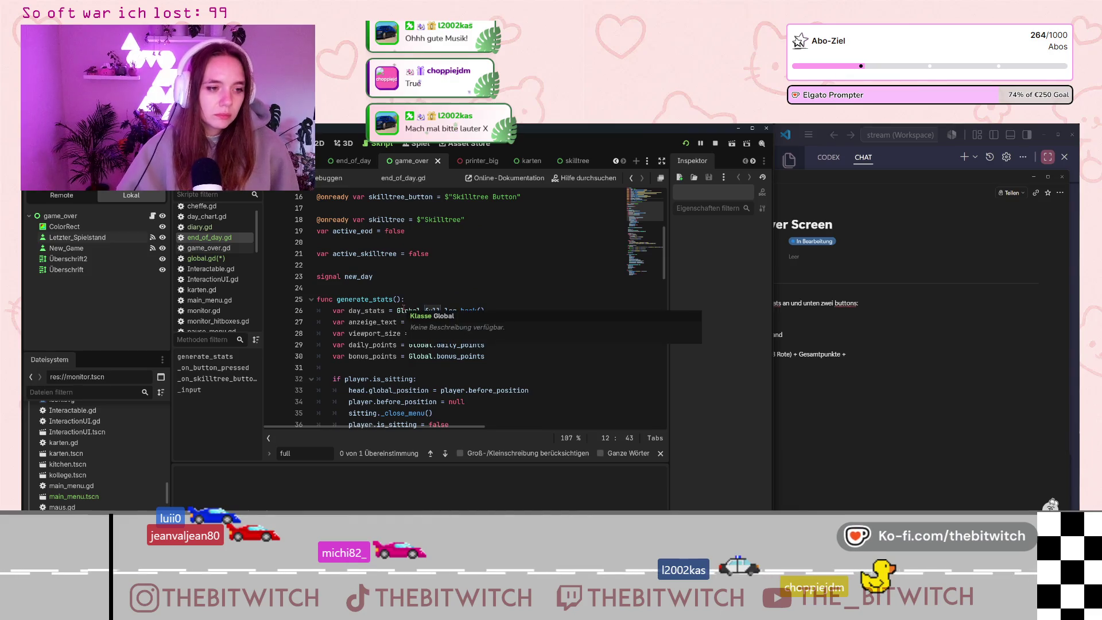
{"action": "scroll", "coordinate": [402, 309], "scroll_direction": "up", "scroll_amount": 3}
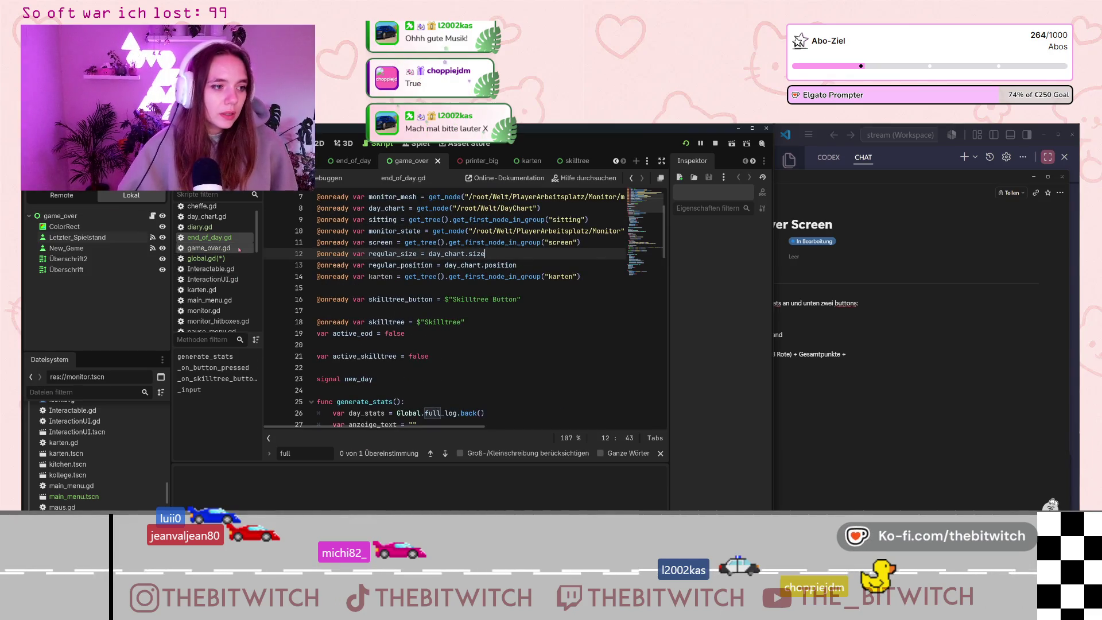
{"action": "left_click", "coordinate": [208, 247]}
Add func _ready(): print(Global.full_log) below extends Control, save, and rerun the game.
{"action": "left_click", "coordinate": [419, 208]}
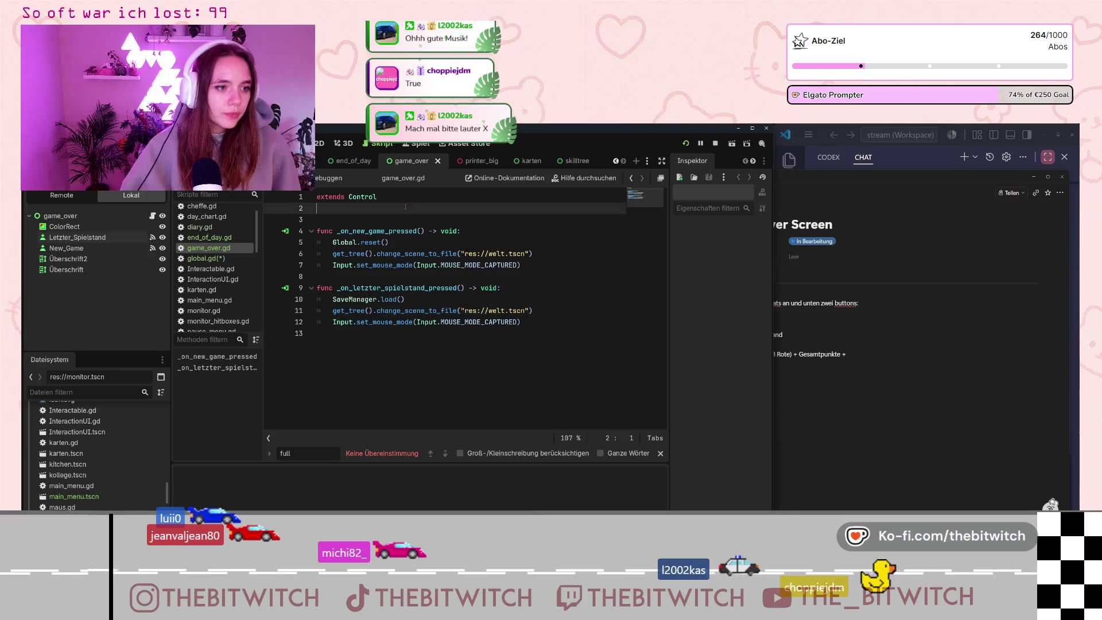
{"action": "key", "text": "Return"}
{"action": "type", "text": "func"}
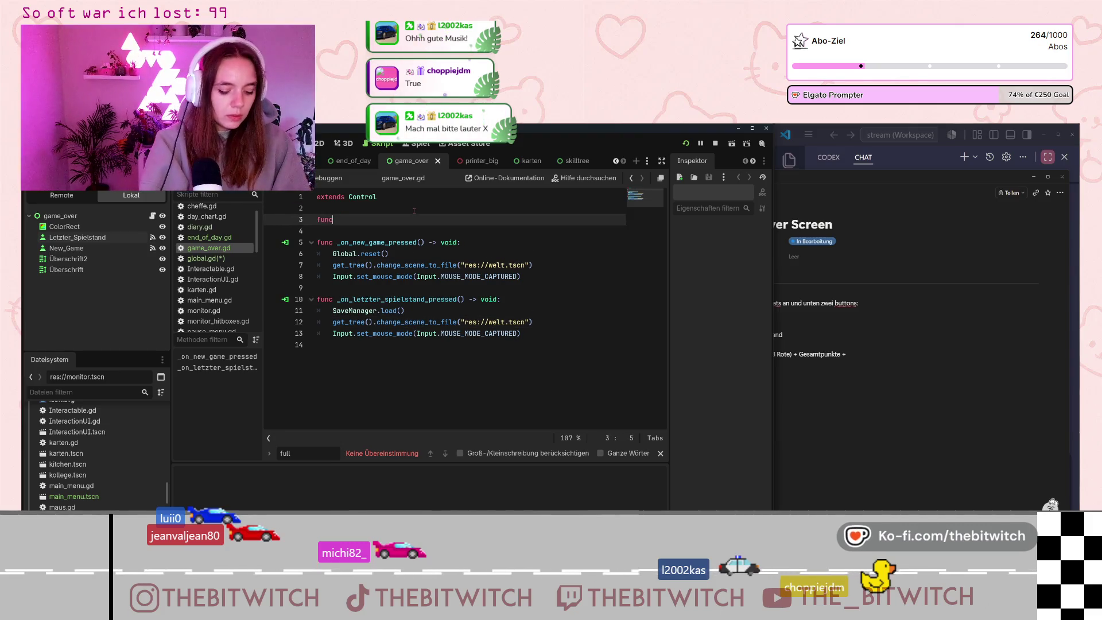
{"action": "type", "text": " _ready"}
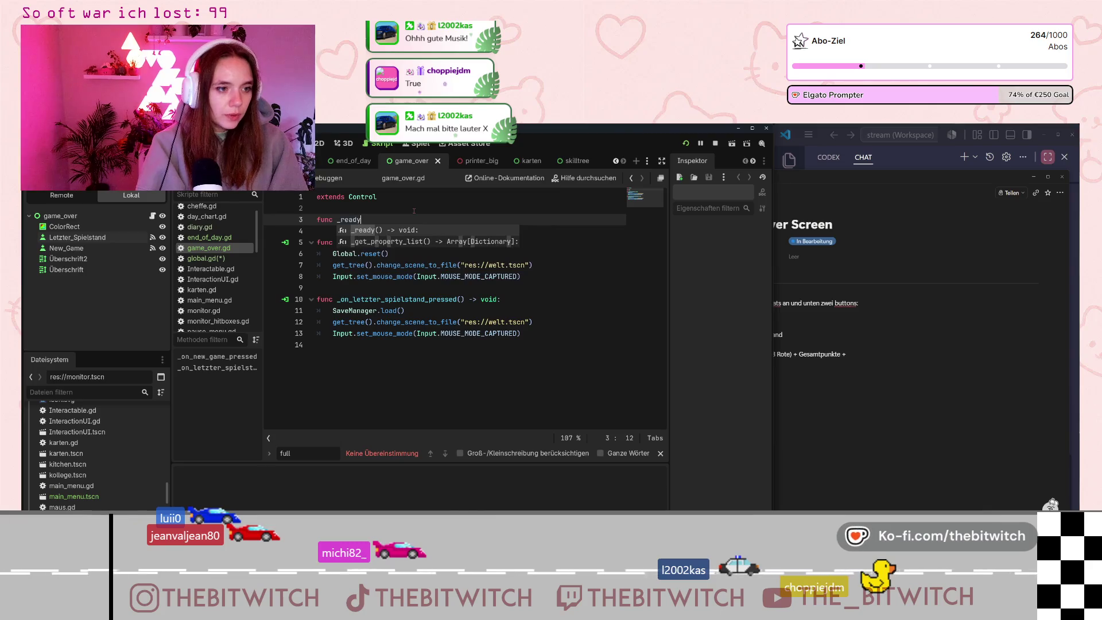
{"action": "type", "text": "():"}
{"action": "key", "text": "Return"}
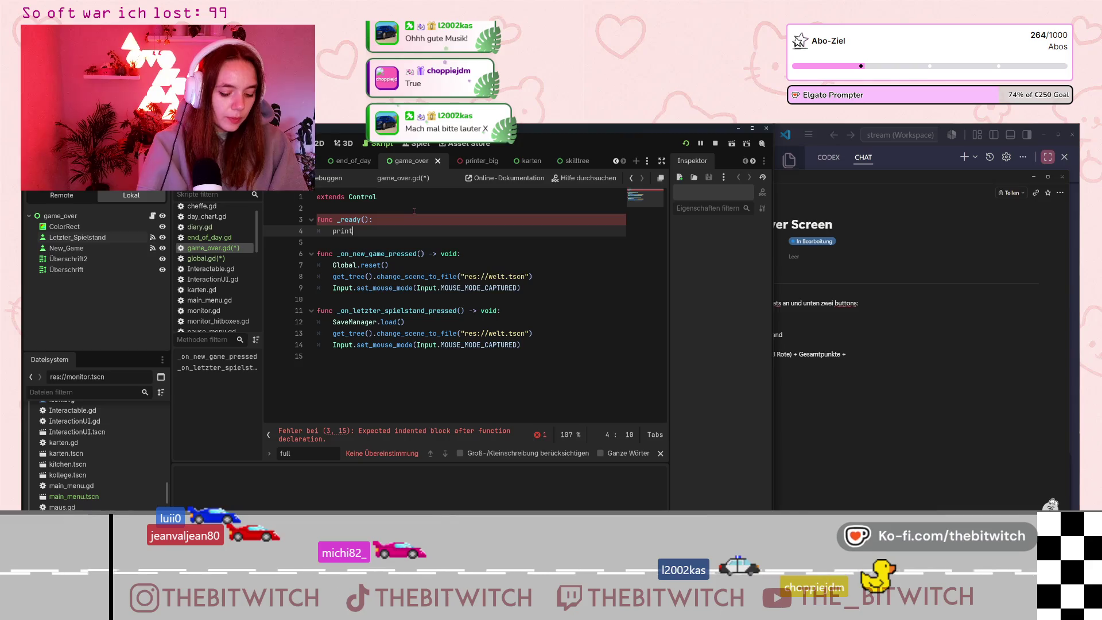
{"action": "type", "text": "i"}
{"action": "key", "text": "Return"}
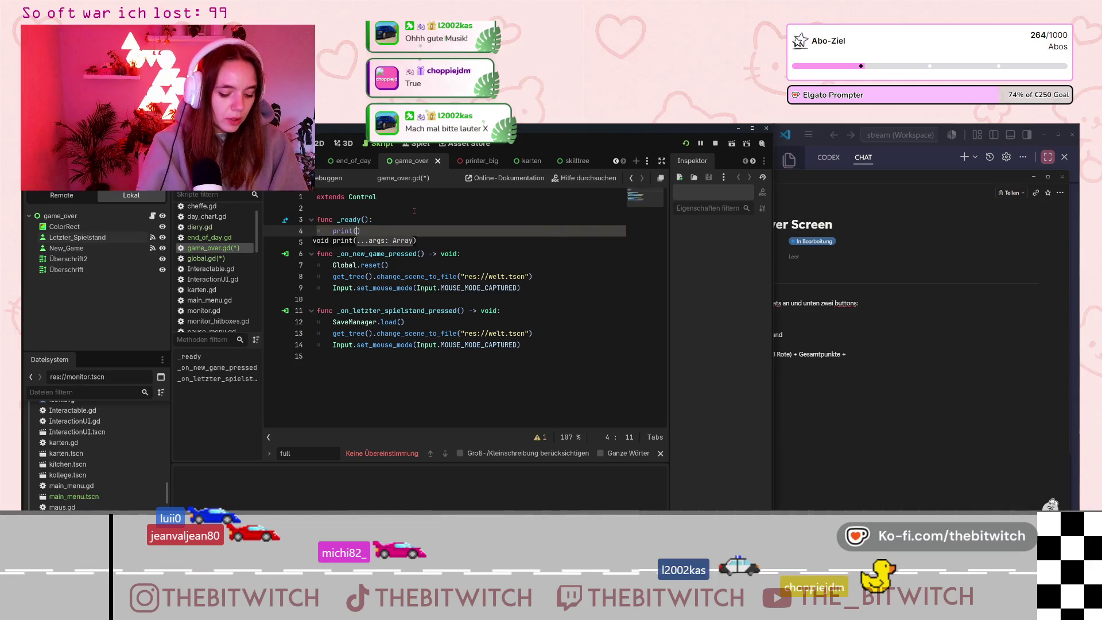
{"action": "type", "text": "Global.full"}
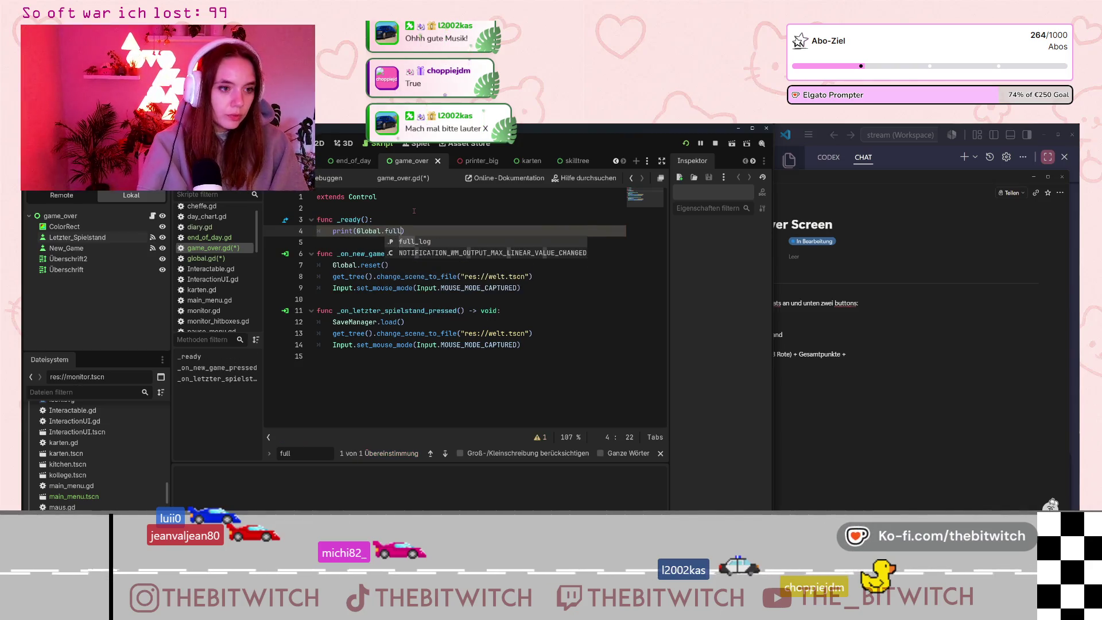
{"action": "key", "text": "Return"}
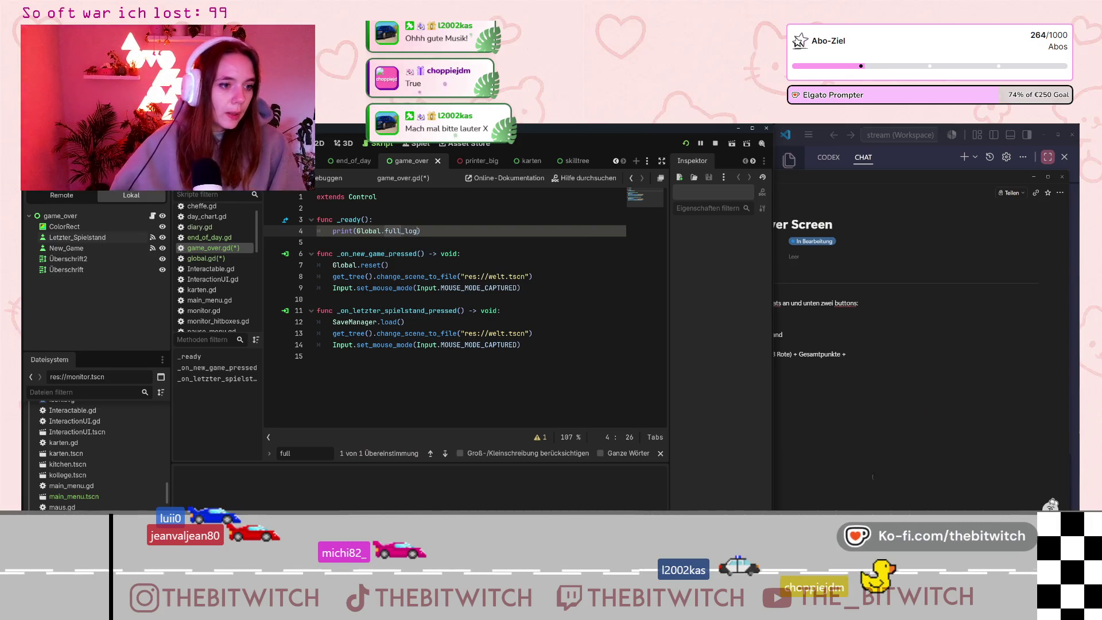
{"action": "left_click", "coordinate": [547, 299]}
{"action": "key", "text": "ctrl+s"}
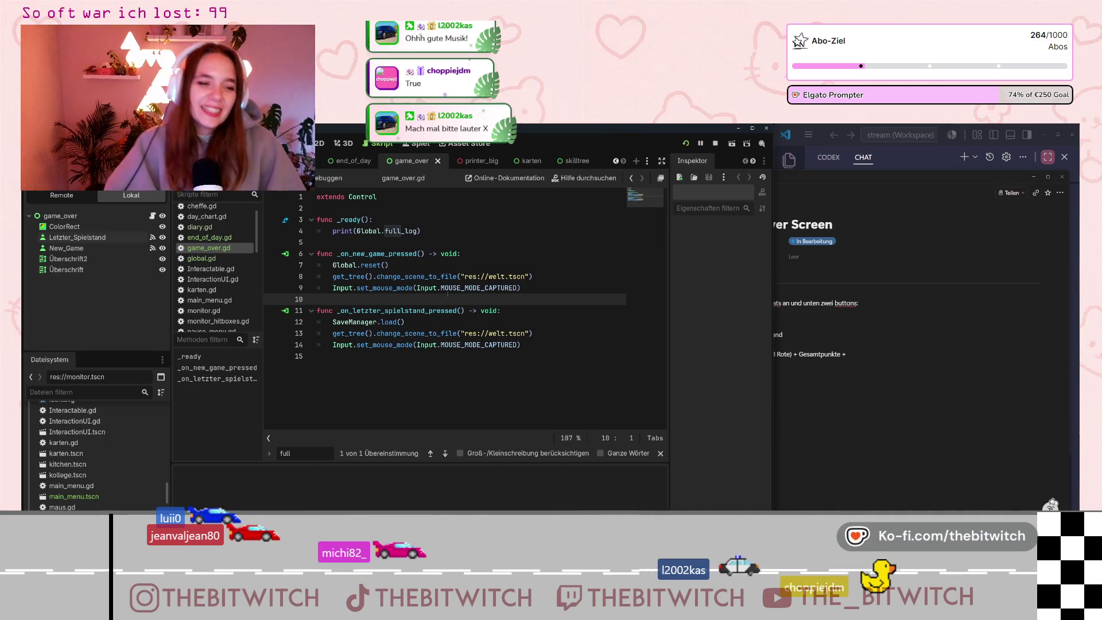
{"action": "mouse_move", "coordinate": [460, 287]}
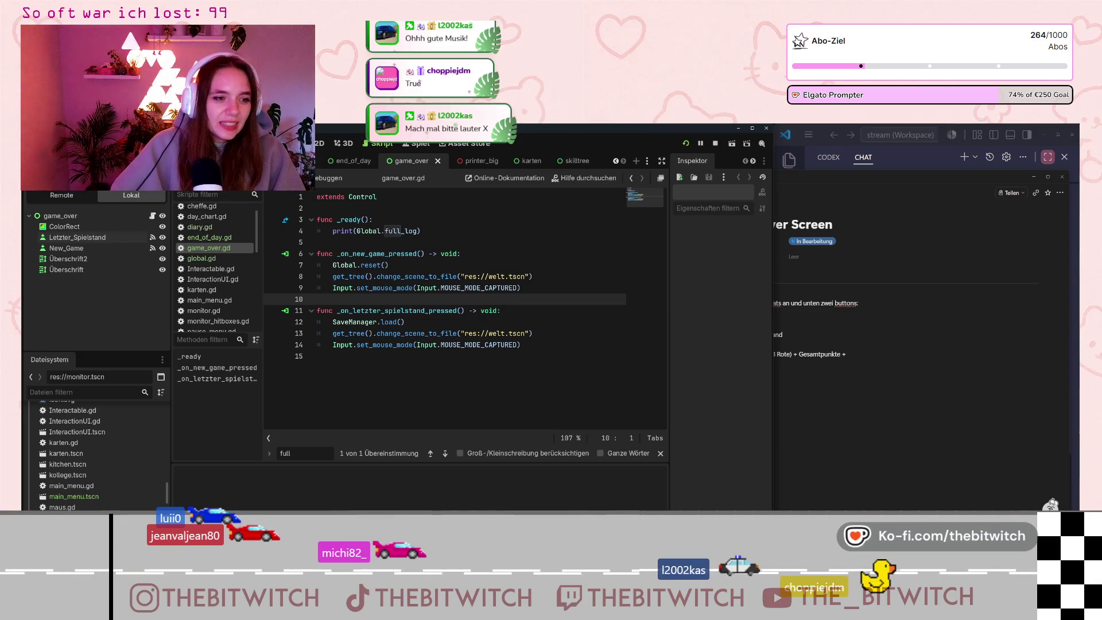
{"action": "left_click", "coordinate": [685, 143]}
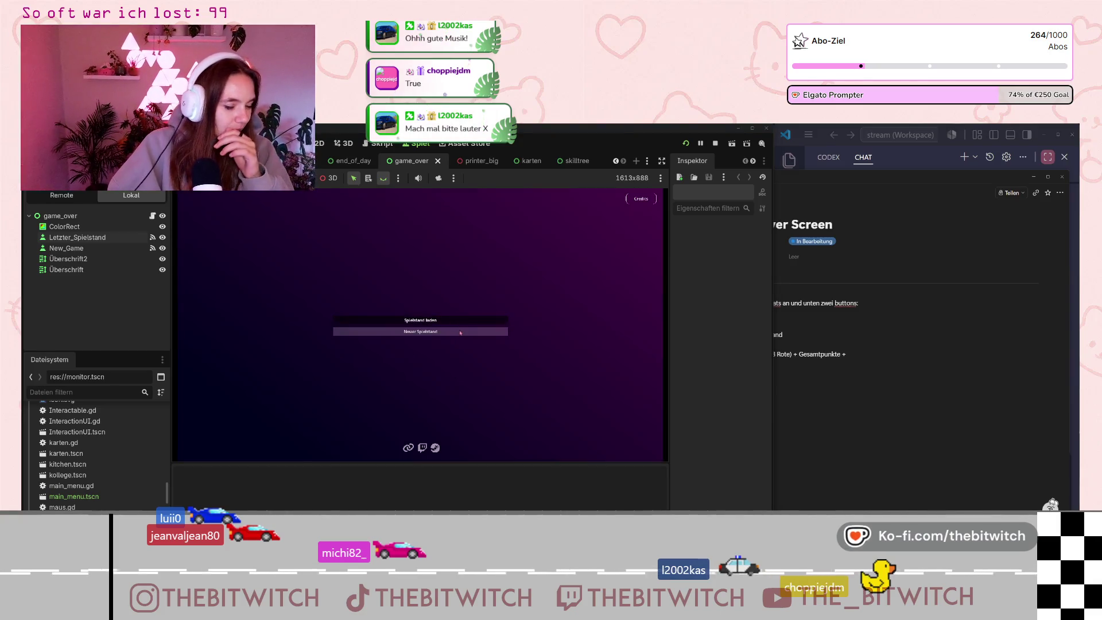
Start the game, walk to the couch to trigger Game Over, then return to game_over.gd.
{"action": "left_click", "coordinate": [457, 325]}
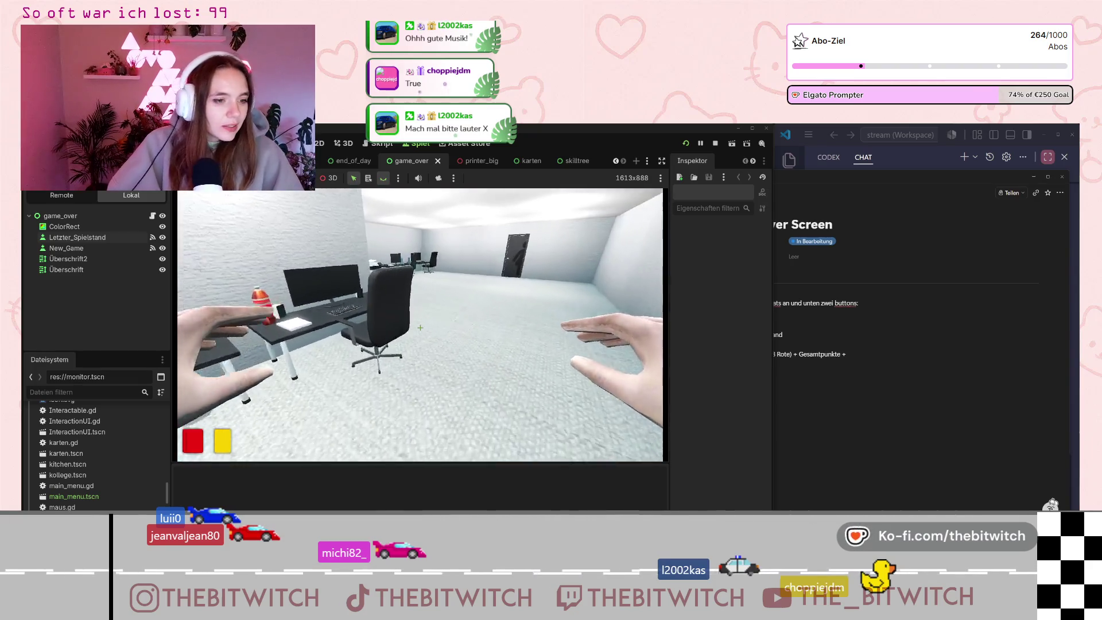
{"action": "key", "text": "w"}
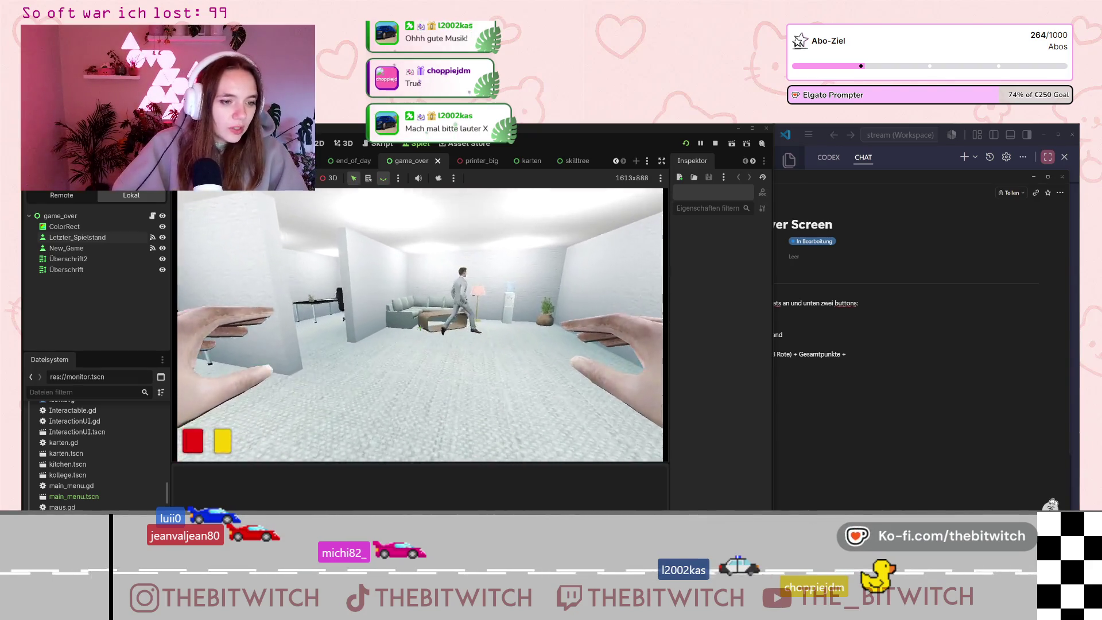
{"action": "left_click", "coordinate": [420, 328]}
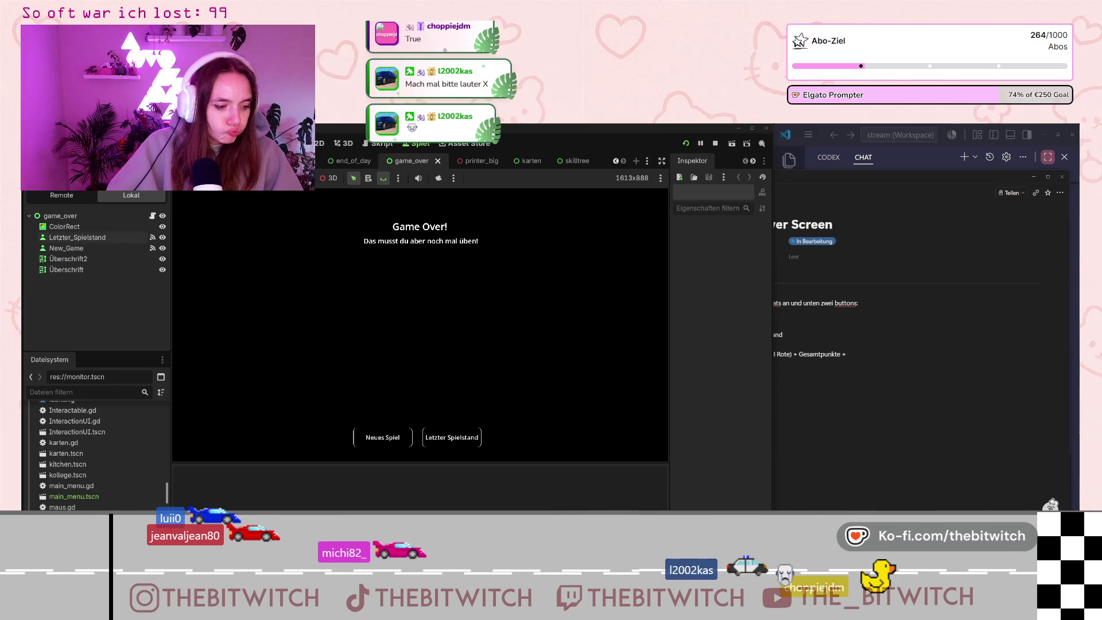
{"action": "mouse_move", "coordinate": [275, 463]}
{"action": "left_mouse_down"}
{"action": "mouse_move", "coordinate": [275, 394]}
{"action": "mouse_move", "coordinate": [264, 468]}
{"action": "left_mouse_up"}
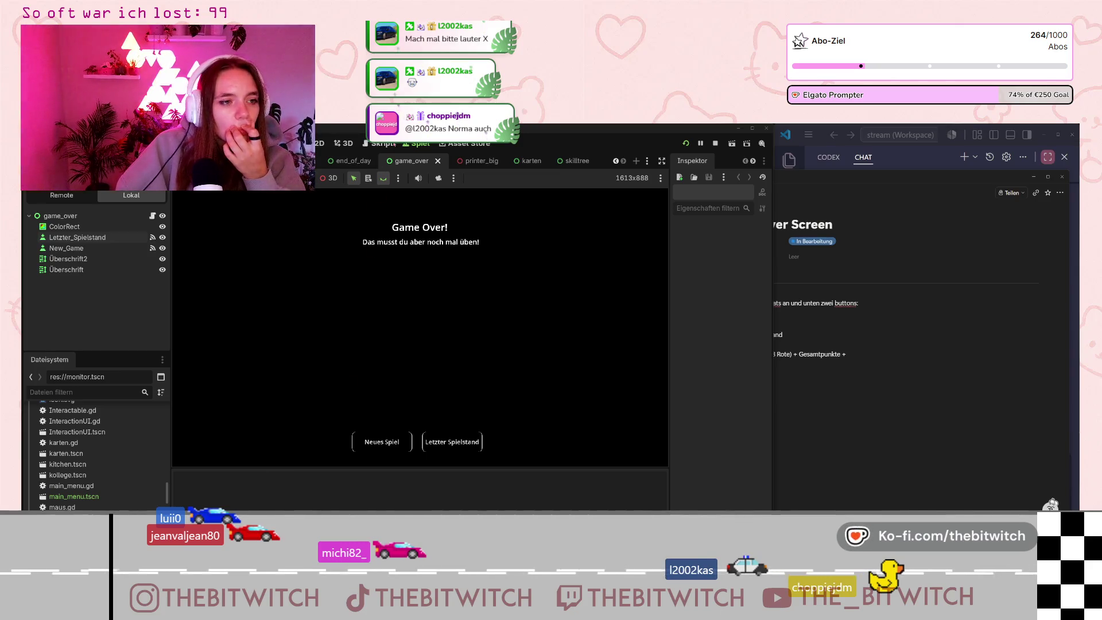
{"action": "key", "text": "ctrl+F3"}
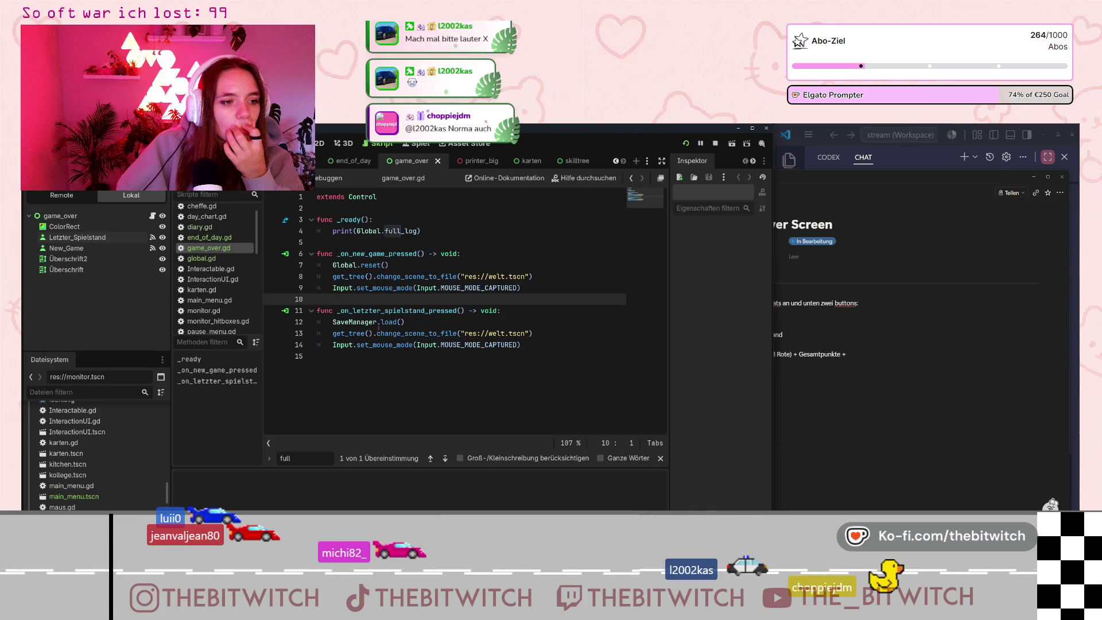
{"action": "left_click", "coordinate": [410, 231]}
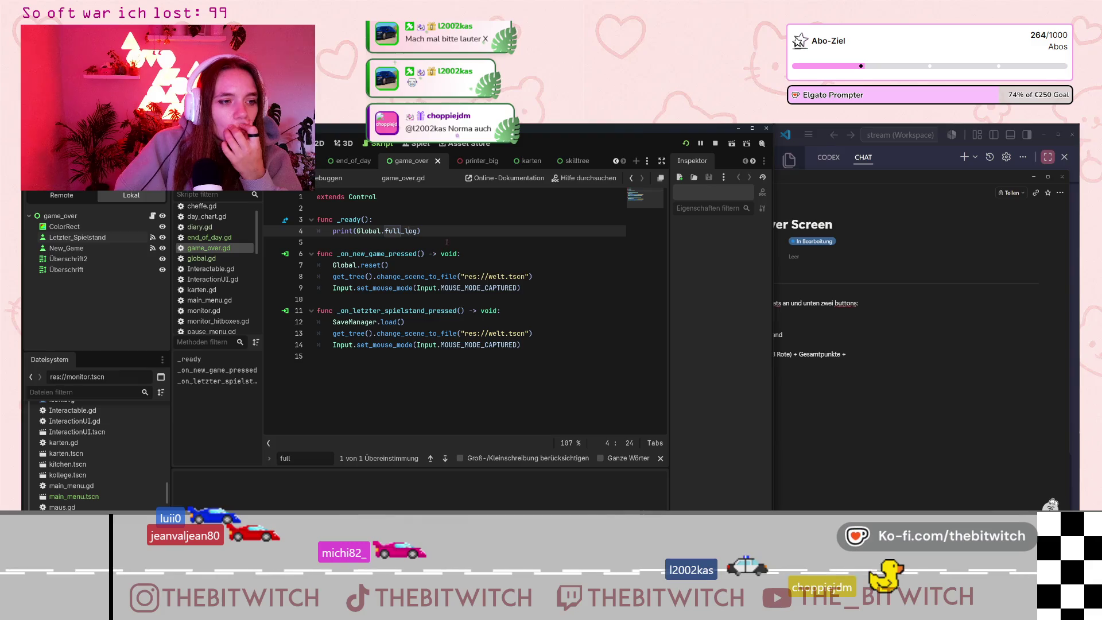
{"action": "left_click_drag", "start_coordinate": [432, 229], "coordinate": [329, 229]}
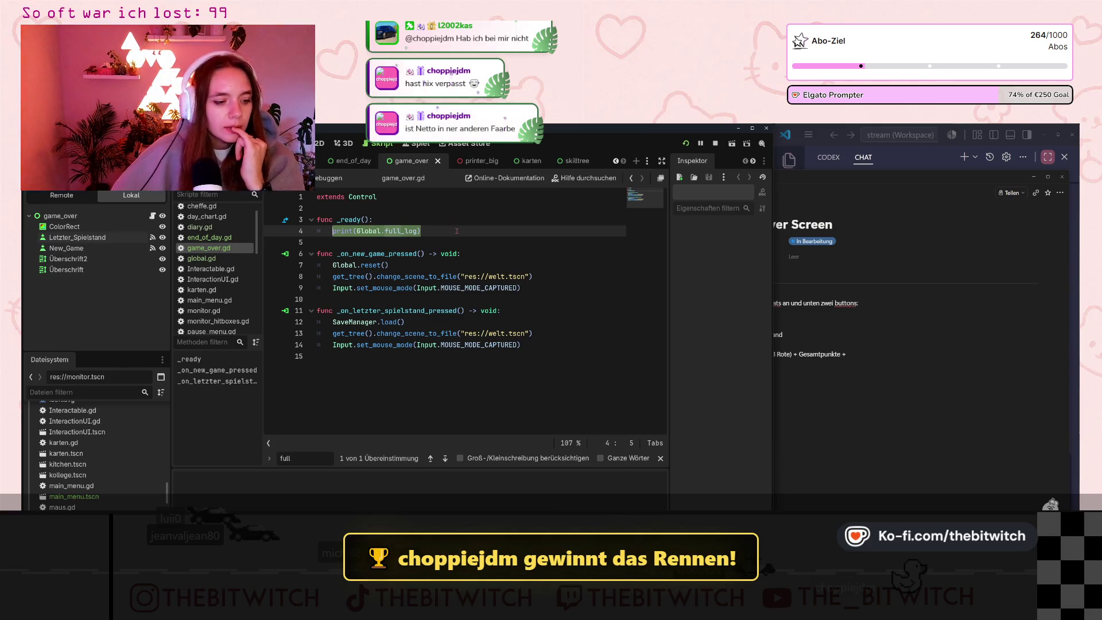
{"action": "key", "text": "End"}
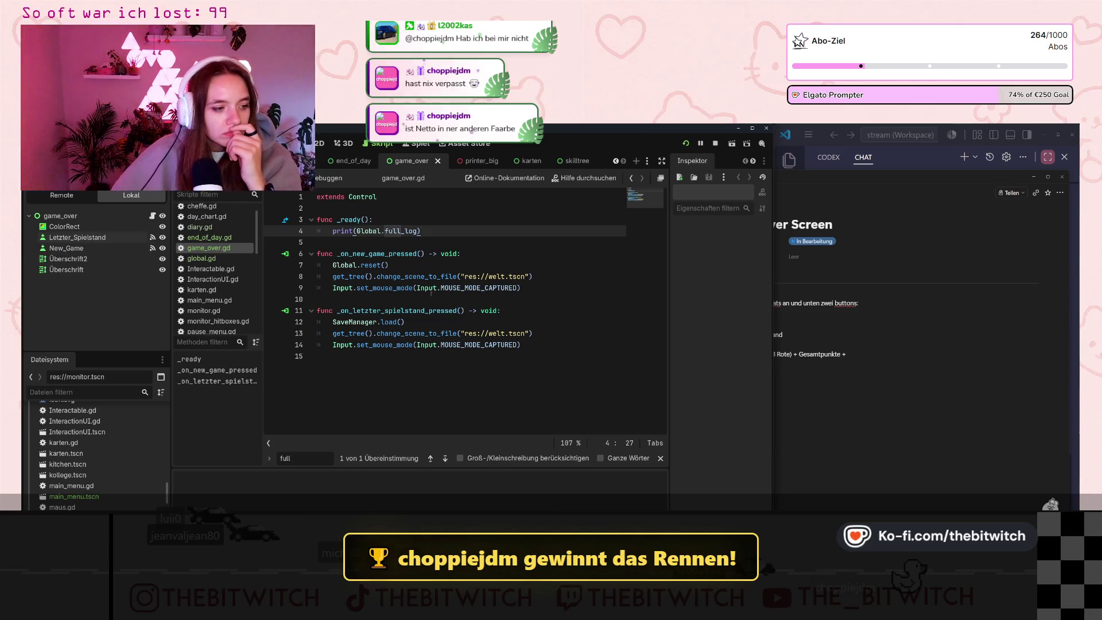
{"action": "scroll", "coordinate": [237, 238], "scroll_direction": "down", "scroll_amount": 3}
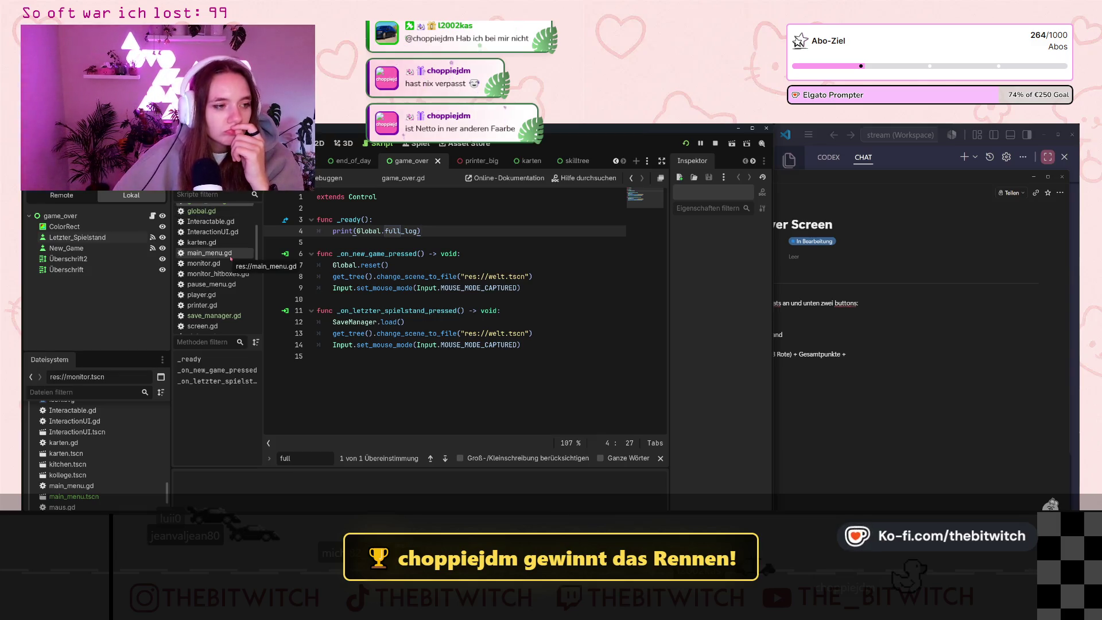
{"action": "scroll", "coordinate": [224, 265], "scroll_direction": "up", "scroll_amount": 2}
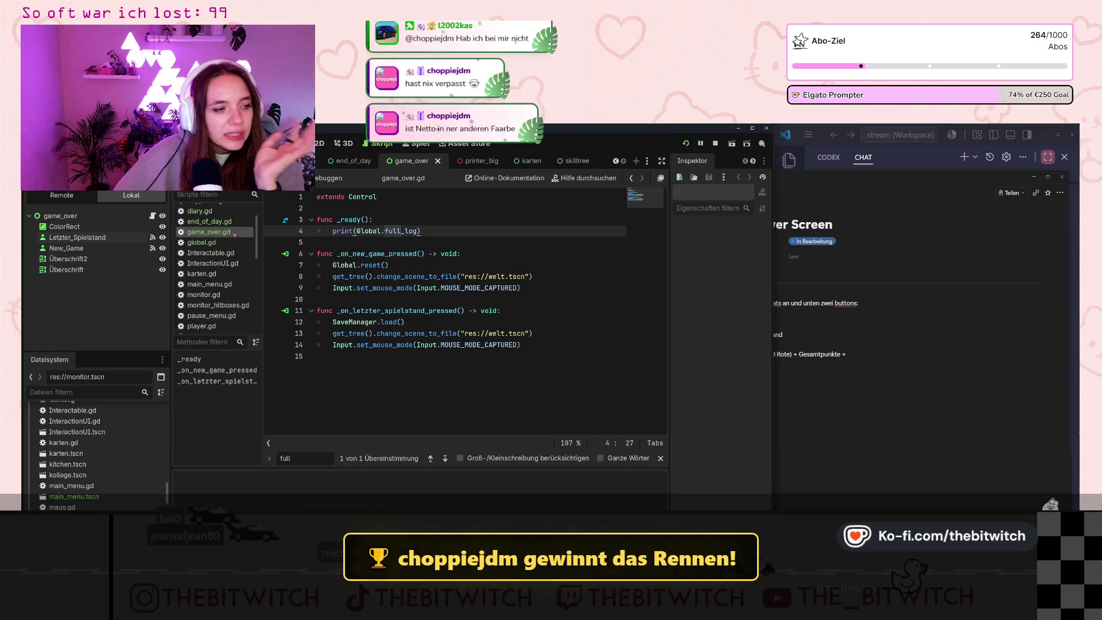
Open global.gd and scroll to the abmahnungen == 3 block near line 121.
{"action": "left_click", "coordinate": [241, 246]}
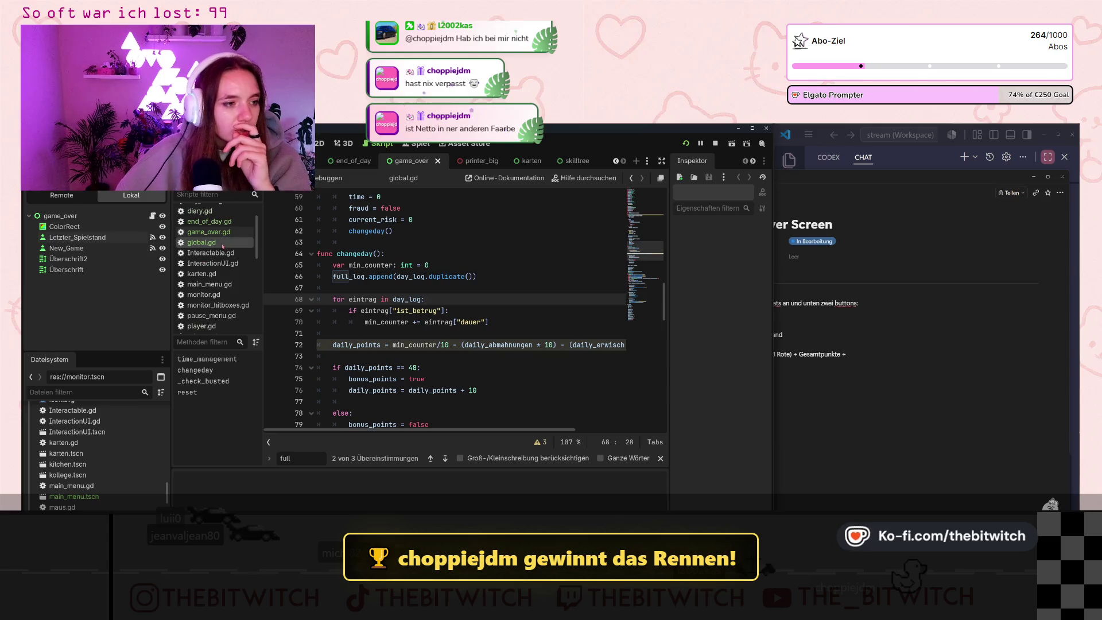
{"action": "scroll", "coordinate": [465, 371], "scroll_direction": "down", "scroll_amount": 2}
{"action": "scroll", "coordinate": [453, 325], "scroll_direction": "up", "scroll_amount": 2}
{"action": "scroll", "coordinate": [465, 337], "scroll_direction": "down", "scroll_amount": 15}
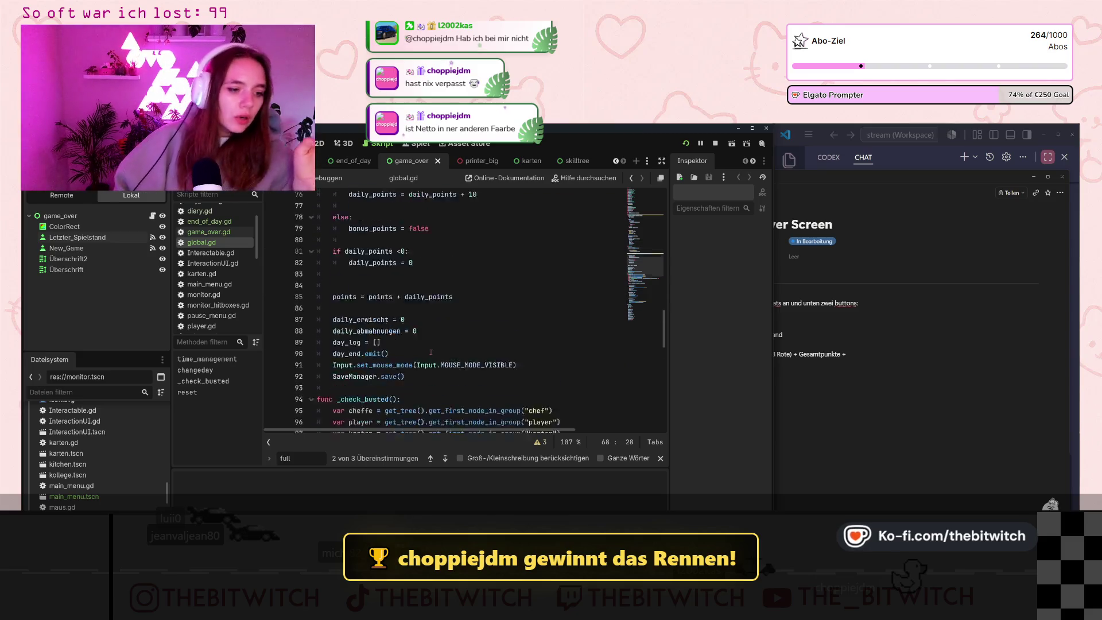
{"action": "scroll", "coordinate": [415, 370], "scroll_direction": "down", "scroll_amount": 3}
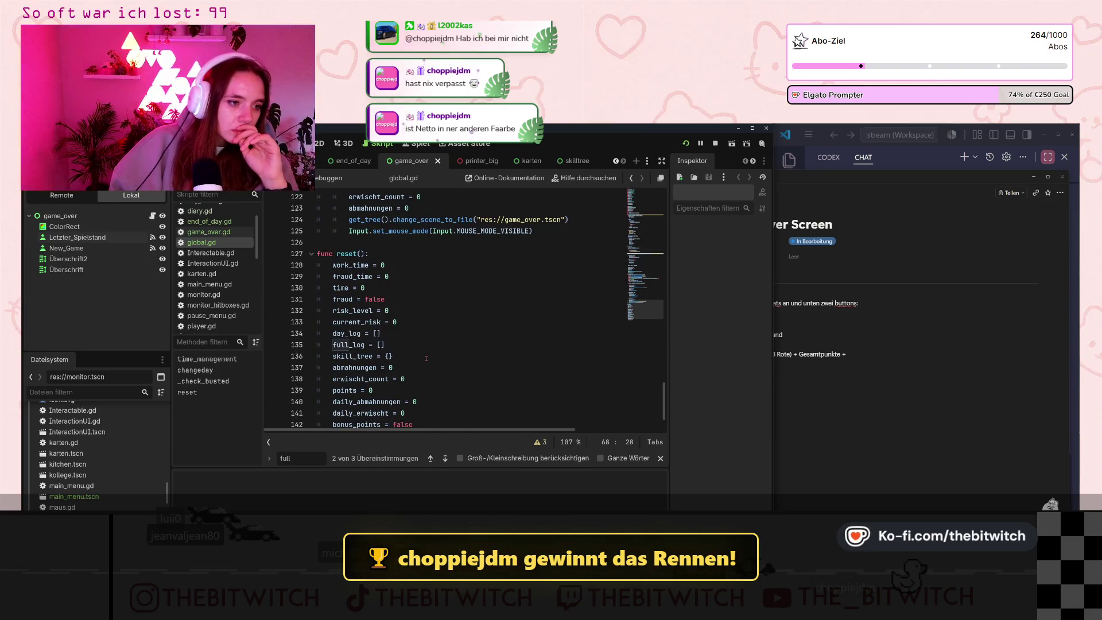
{"action": "scroll", "coordinate": [427, 360], "scroll_direction": "up", "scroll_amount": 3}
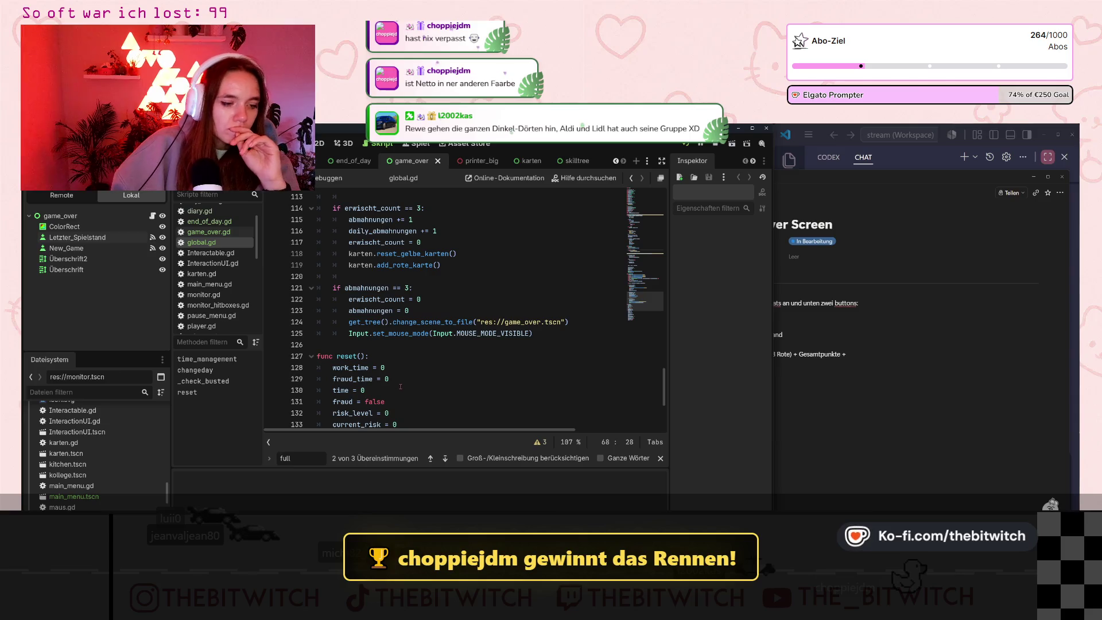
{"action": "scroll", "coordinate": [405, 384], "scroll_direction": "down", "scroll_amount": 4}
{"action": "scroll", "coordinate": [408, 389], "scroll_direction": "up", "scroll_amount": 4}
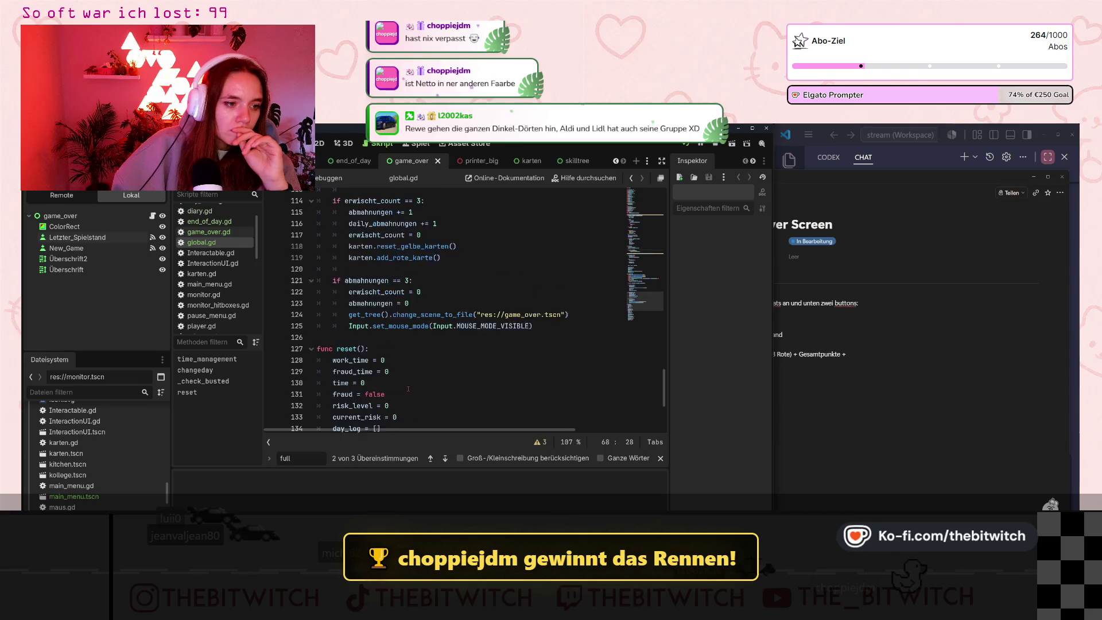
{"action": "scroll", "coordinate": [408, 389], "scroll_direction": "up", "scroll_amount": 1}
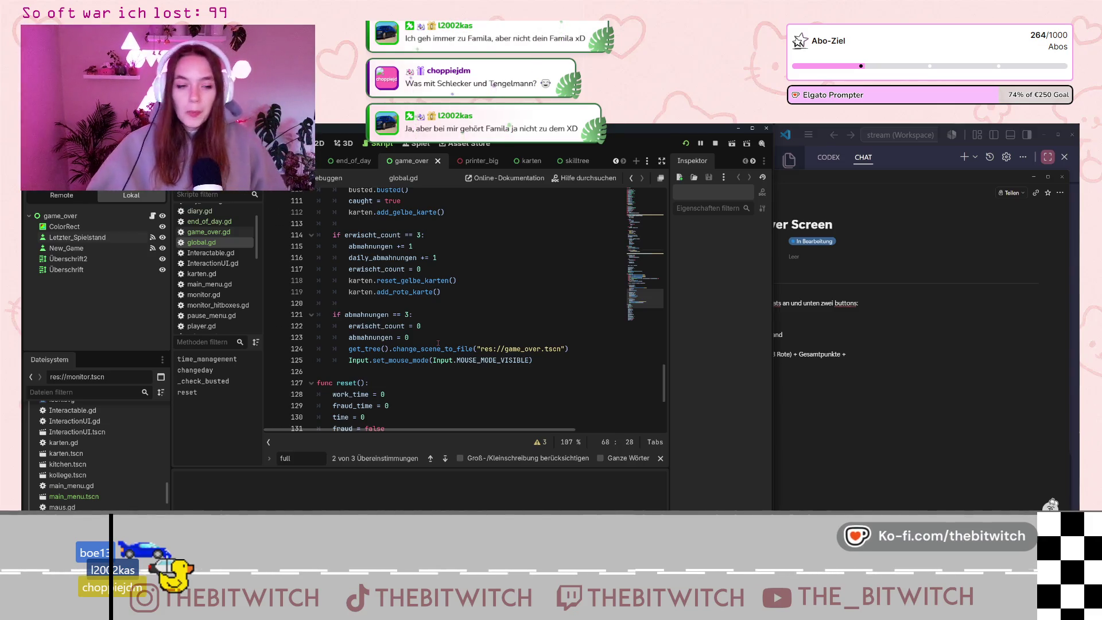
Read the Game Over Screen card's notes in Notion, then hide Notion to reveal global.gd.
{"action": "mouse_move", "coordinate": [844, 207]}
{"action": "left_click", "coordinate": [1052, 285]}
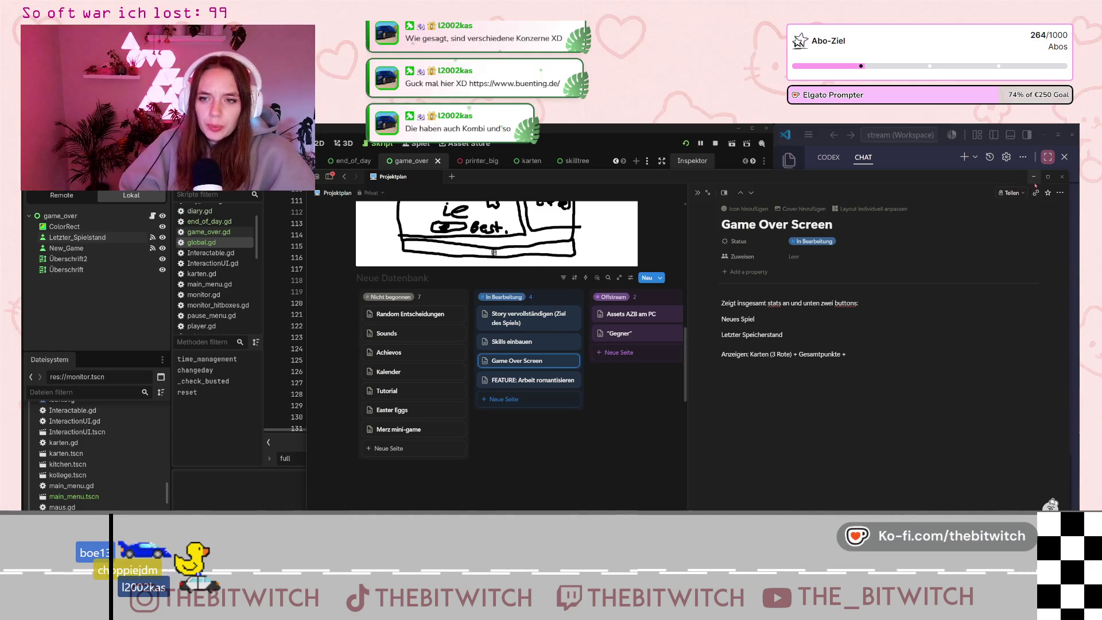
{"action": "left_click", "coordinate": [1033, 177]}
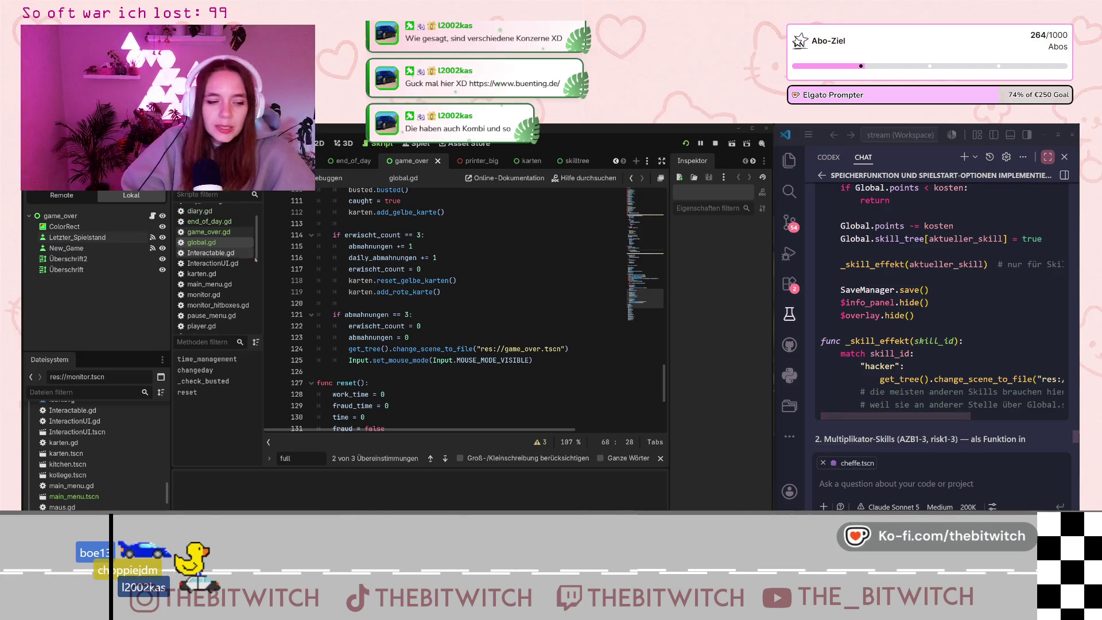
Scroll global.gd to the abmahnungen == 3 condition.
{"action": "mouse_move", "coordinate": [396, 352]}
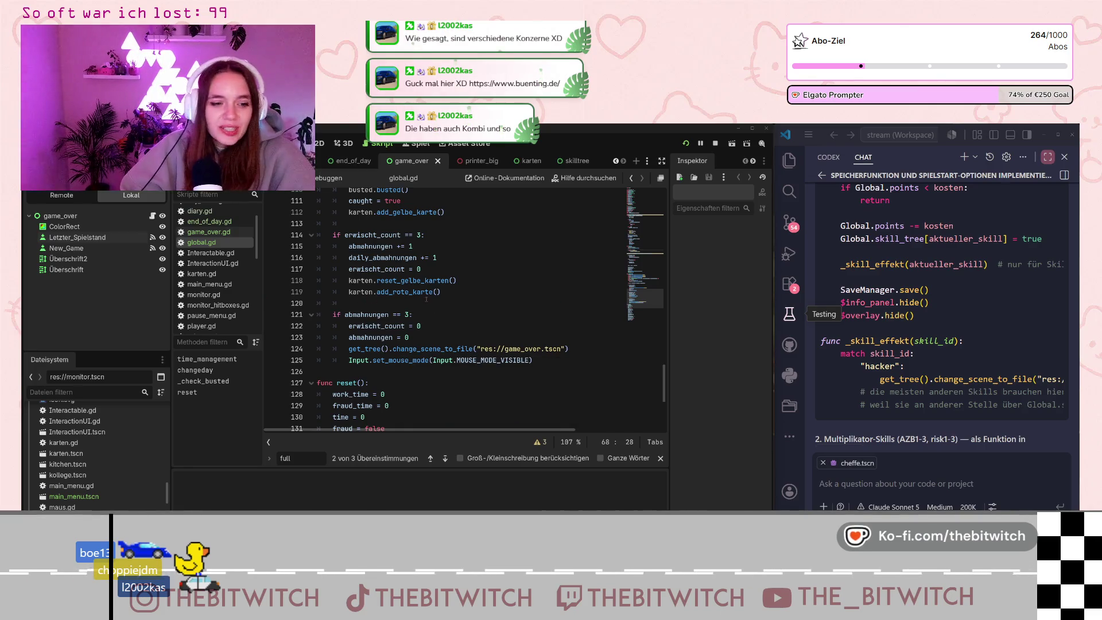
{"action": "scroll", "coordinate": [428, 311], "scroll_direction": "down", "scroll_amount": 5}
{"action": "scroll", "coordinate": [428, 312], "scroll_direction": "up", "scroll_amount": 1}
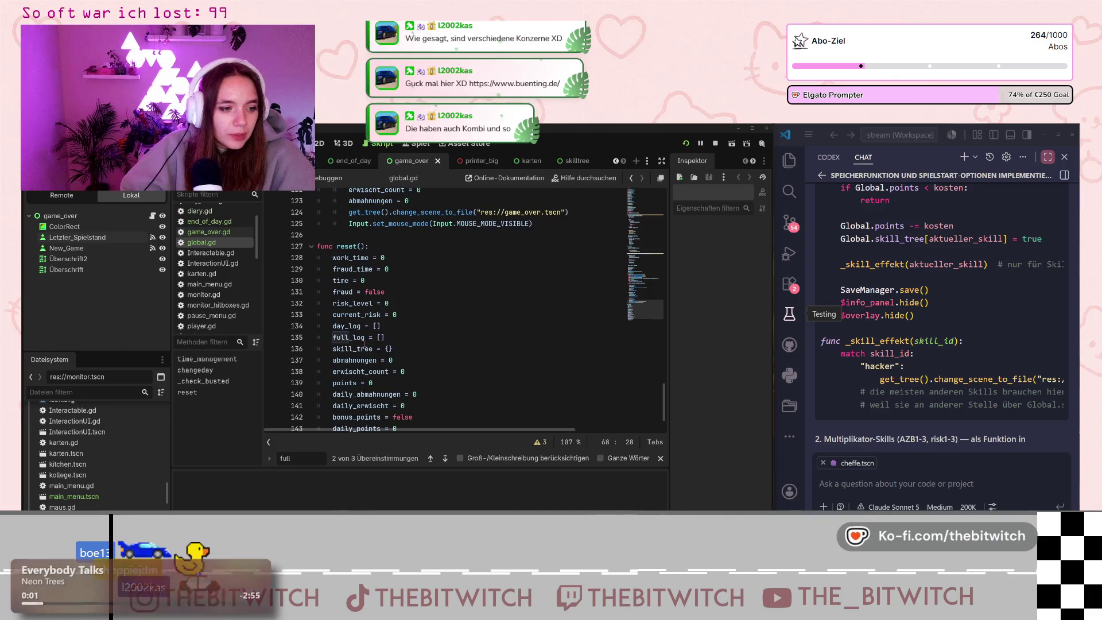
{"action": "scroll", "coordinate": [389, 345], "scroll_direction": "up", "scroll_amount": 4}
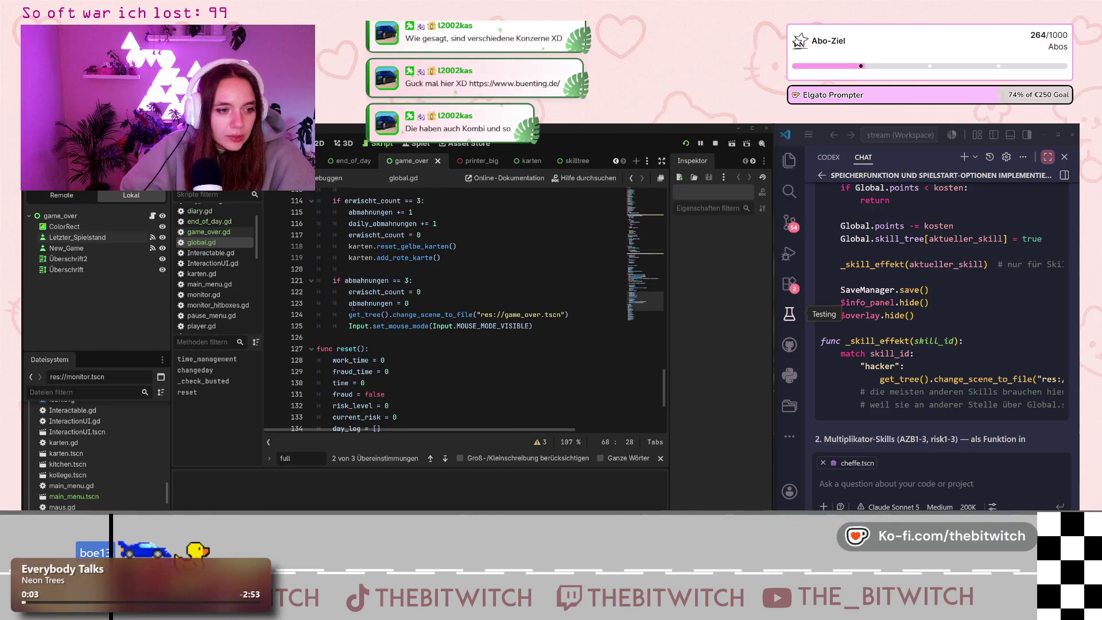
{"action": "left_click", "coordinate": [392, 281]}
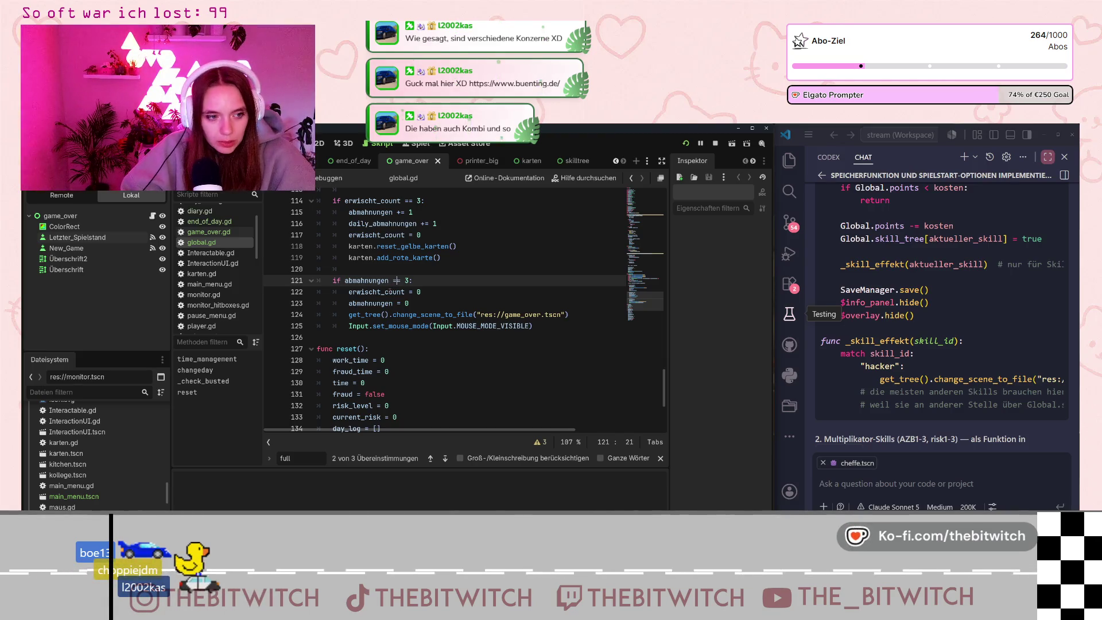
Select the change_scene_to_file call on line 124, then switch to game_over.gd.
{"action": "left_click_drag", "start_coordinate": [348, 315], "coordinate": [571, 315]}
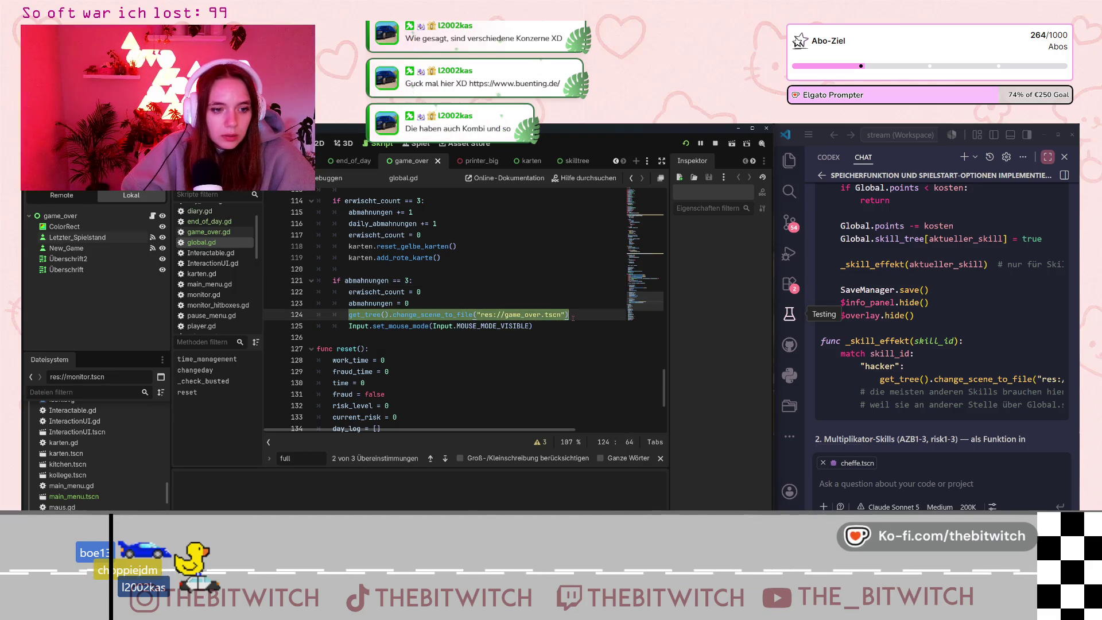
{"action": "left_click", "coordinate": [573, 317]}
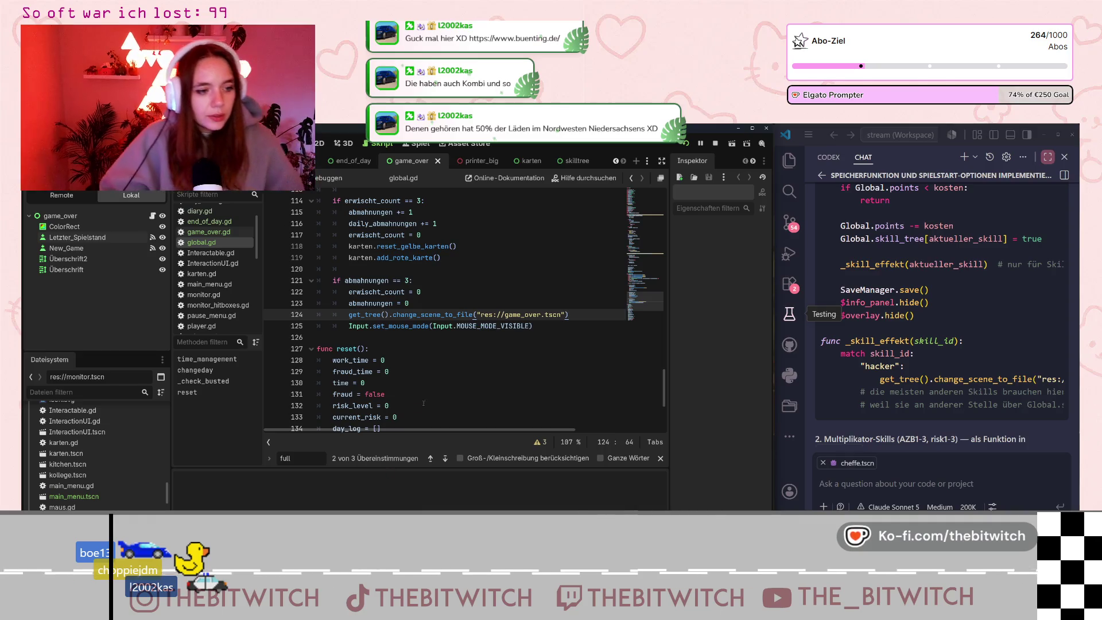
{"action": "scroll", "coordinate": [449, 353], "scroll_direction": "down", "scroll_amount": 2}
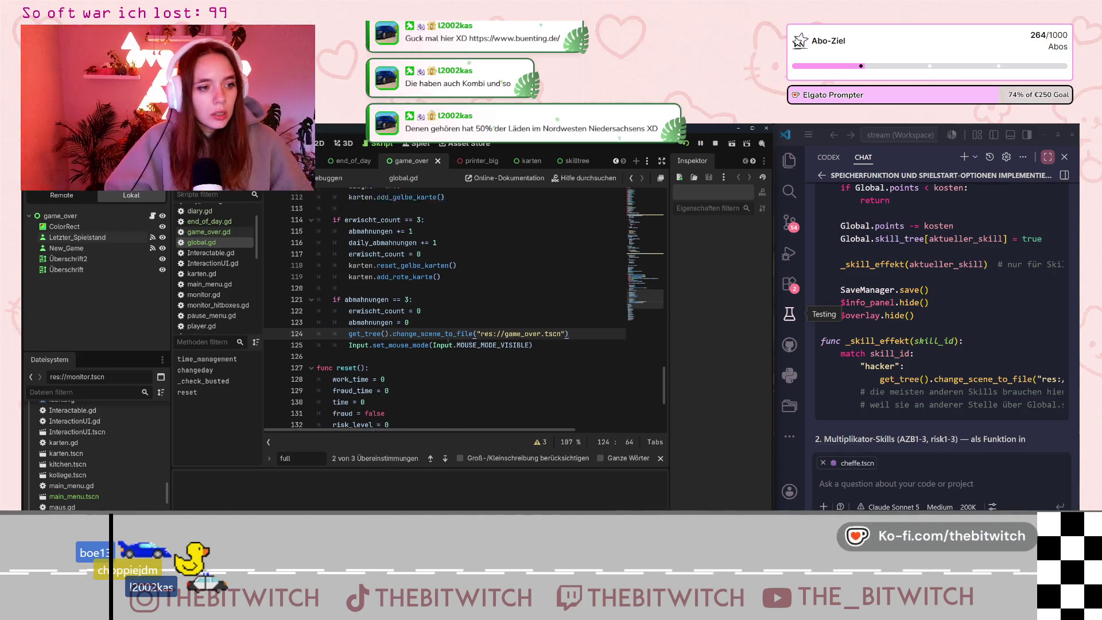
{"action": "left_click", "coordinate": [209, 232]}
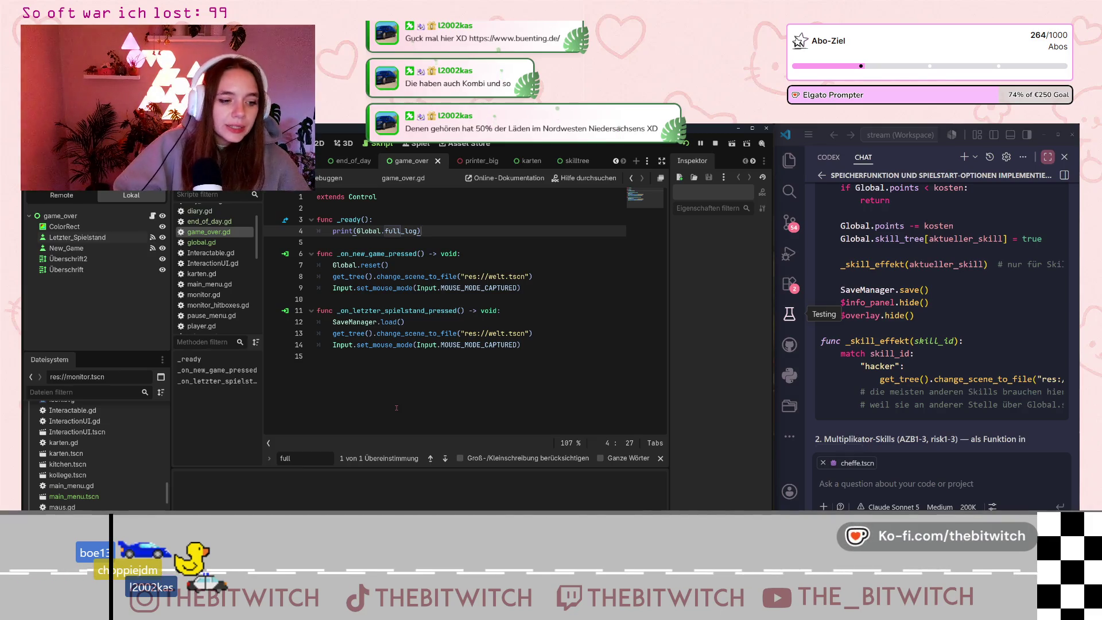
Save the scene with game_over.gd's _ready printing Global.full_log.
{"action": "left_click", "coordinate": [558, 278]}
{"action": "key", "text": "ctrl+s"}
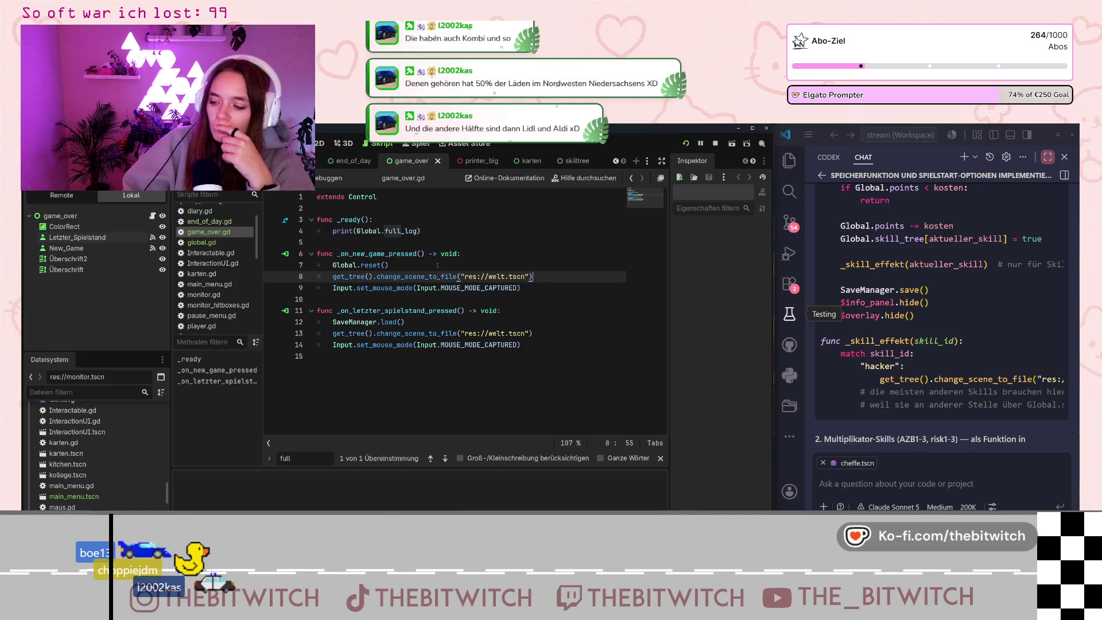
{"action": "left_click", "coordinate": [438, 233]}
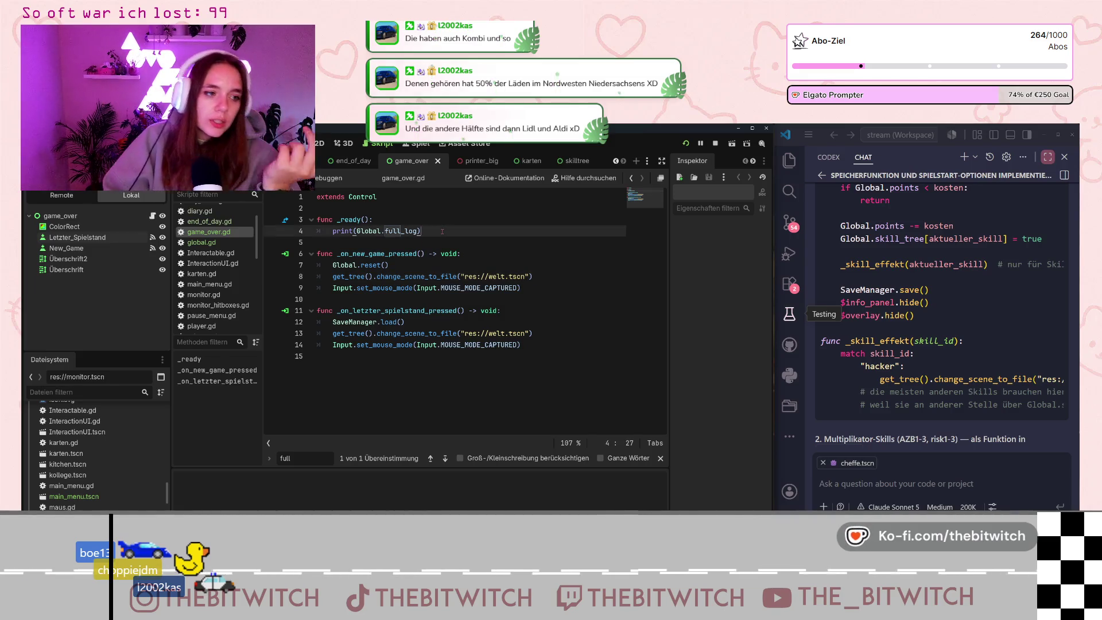
Add a new func gameover(): below the print statement.
{"action": "key", "text": "Return"}
{"action": "key", "text": "Return"}
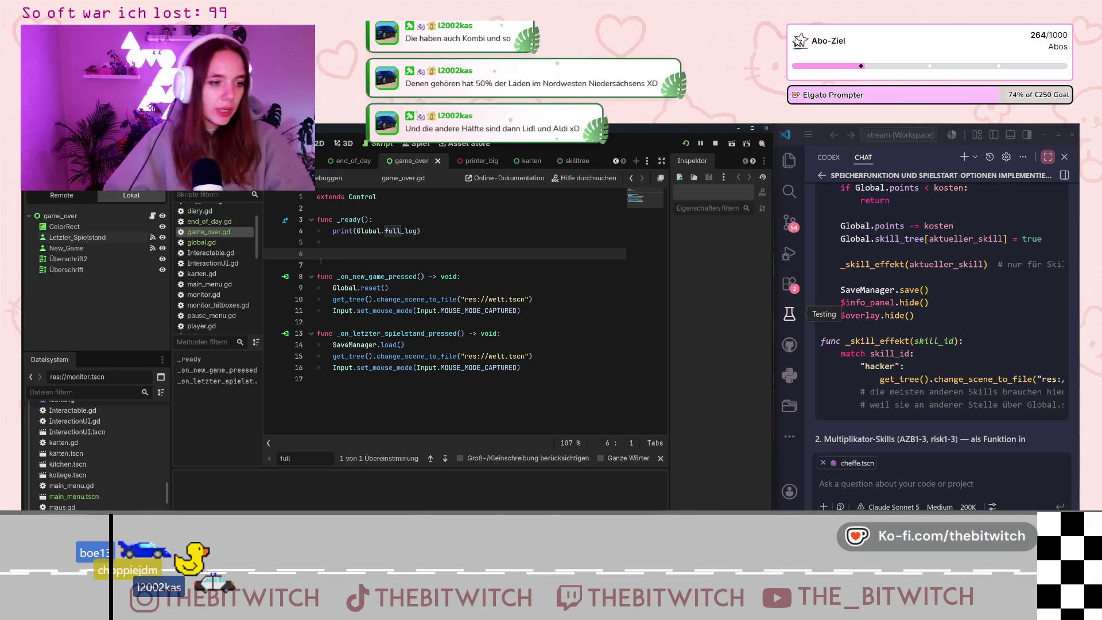
{"action": "type", "text": "func "}
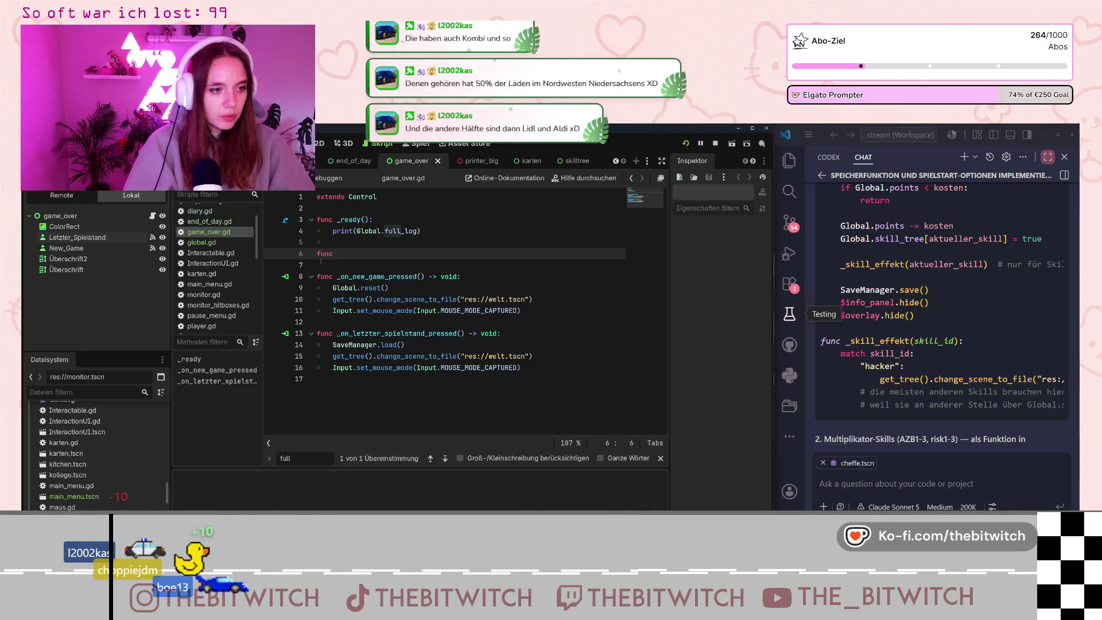
{"action": "type", "text": "gameover"}
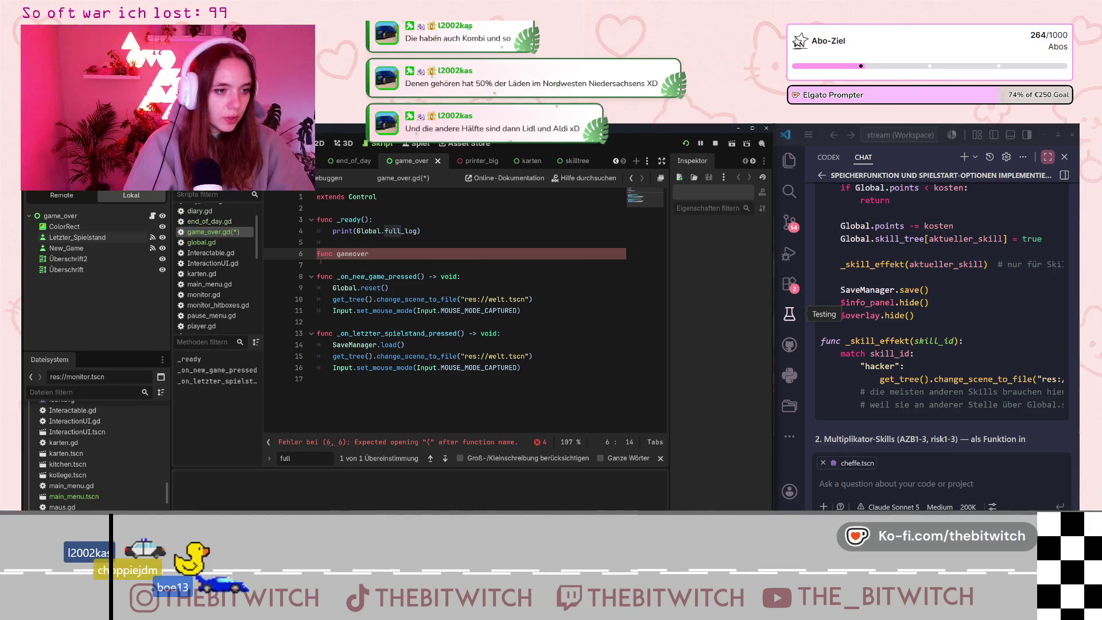
{"action": "type", "text": "():"}
{"action": "key", "text": "Return"}
Move print(Global.full_log) from _ready into gameover and delete the empty _ready function.
{"action": "left_click", "coordinate": [417, 230]}
{"action": "mouse_move", "coordinate": [419, 230]}
{"action": "left_mouse_down"}
{"action": "mouse_move", "coordinate": [333, 231]}
{"action": "mouse_move", "coordinate": [322, 220]}
{"action": "left_mouse_up"}
{"action": "key", "text": "BackSpace"}
{"action": "left_click", "coordinate": [353, 274]}
{"action": "left_click", "coordinate": [354, 266]}
{"action": "type", "text": "print(Global.full_log)"}
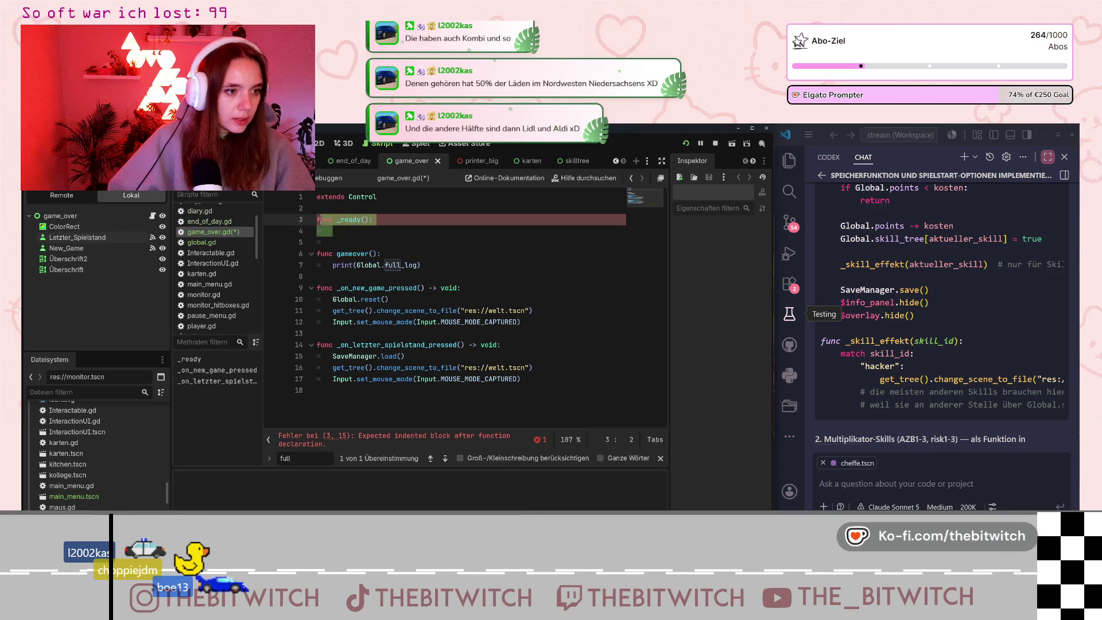
{"action": "key", "text": "BackSpace"}
{"action": "key", "text": "BackSpace"}
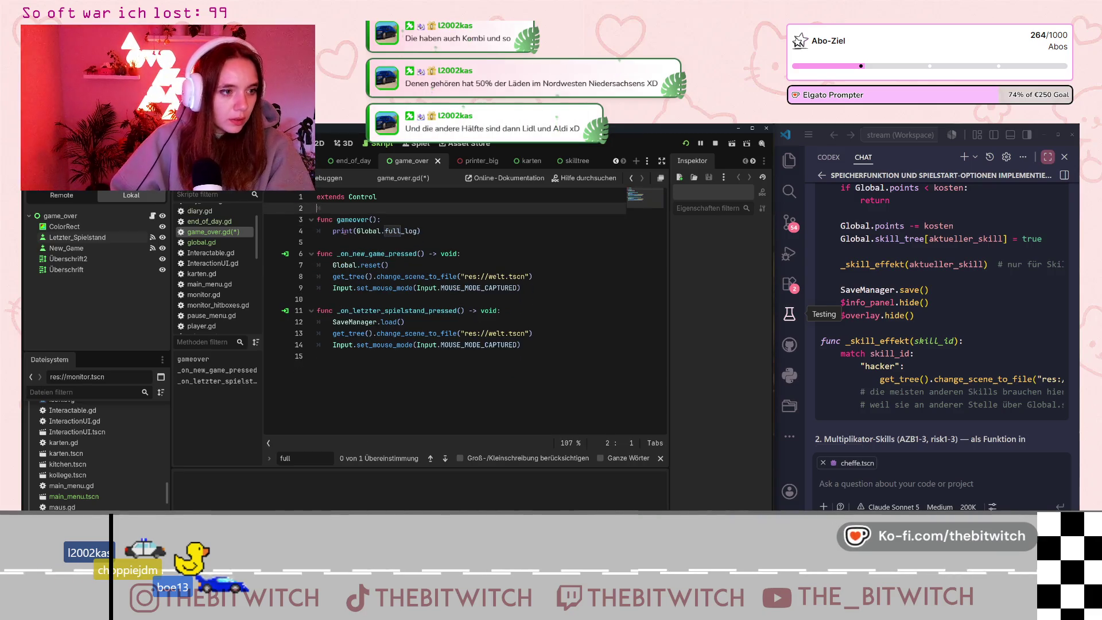
{"action": "left_click", "coordinate": [369, 241]}
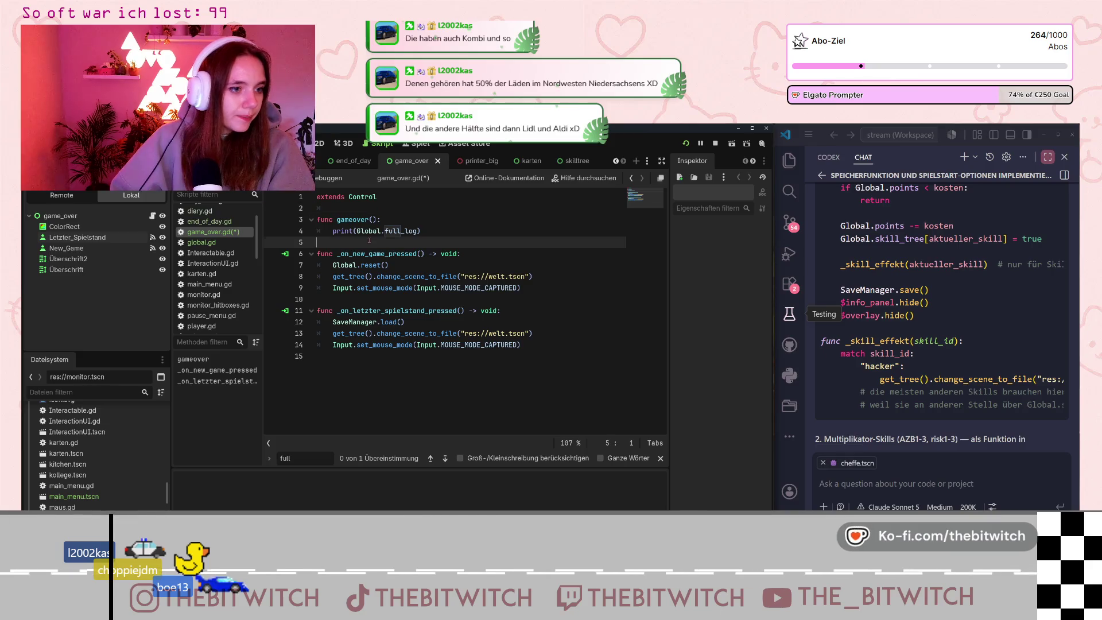
{"action": "left_click_drag", "start_coordinate": [337, 220], "coordinate": [369, 220]}
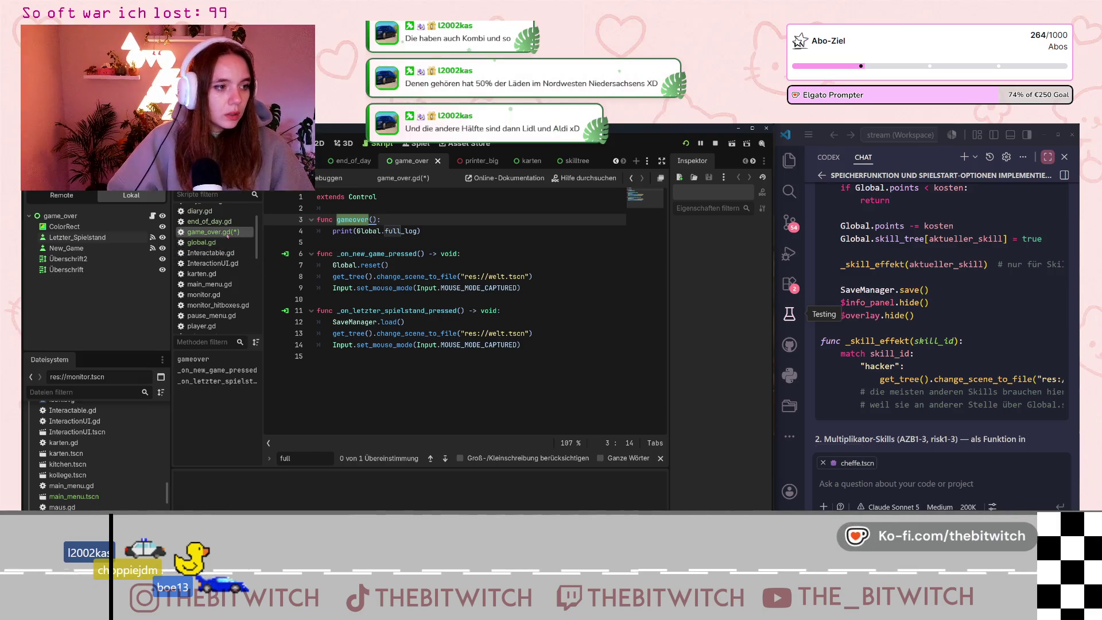
Open global.gd, select the game_over scene root and show the Groups panel.
{"action": "left_click", "coordinate": [211, 242]}
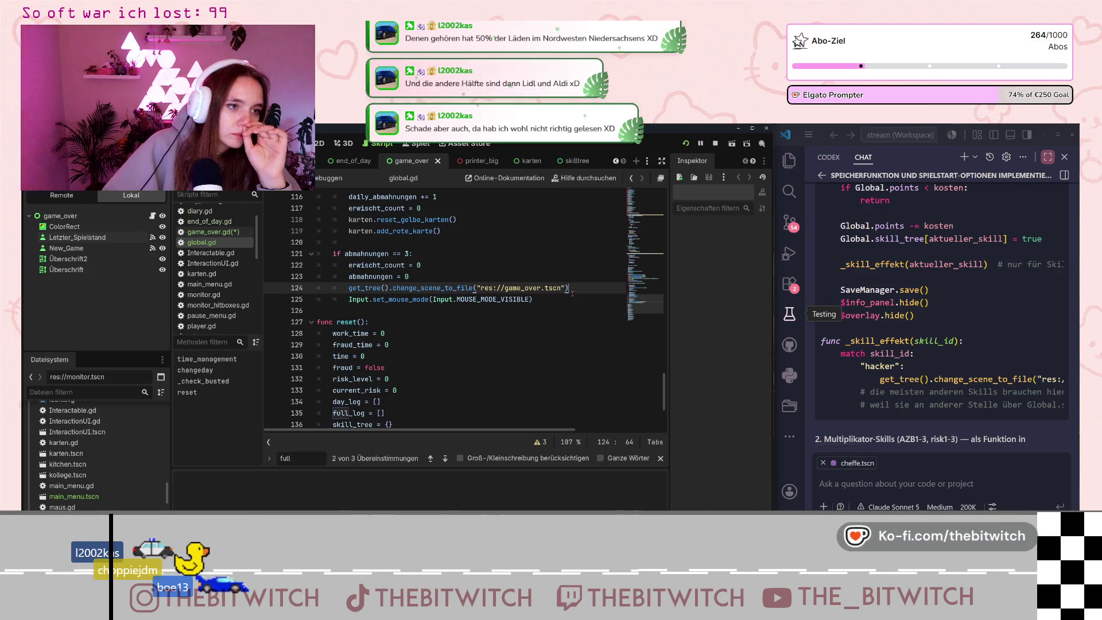
{"action": "left_click", "coordinate": [86, 216]}
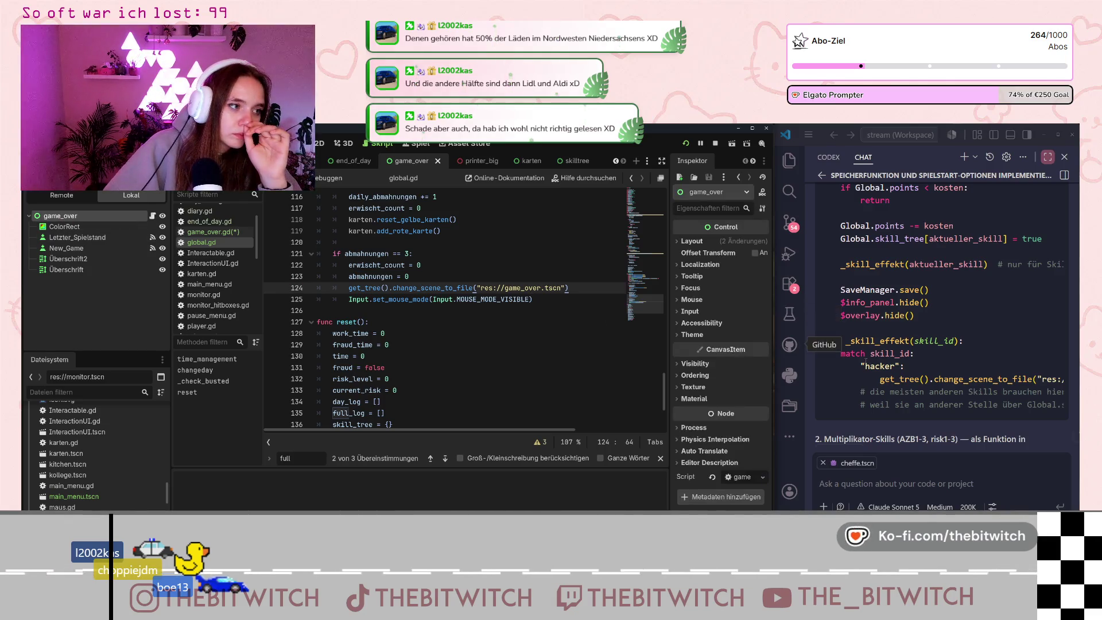
{"action": "left_click", "coordinate": [764, 161]}
{"action": "left_click", "coordinate": [754, 162]}
{"action": "left_click", "coordinate": [754, 162]}
{"action": "left_click", "coordinate": [754, 162]}
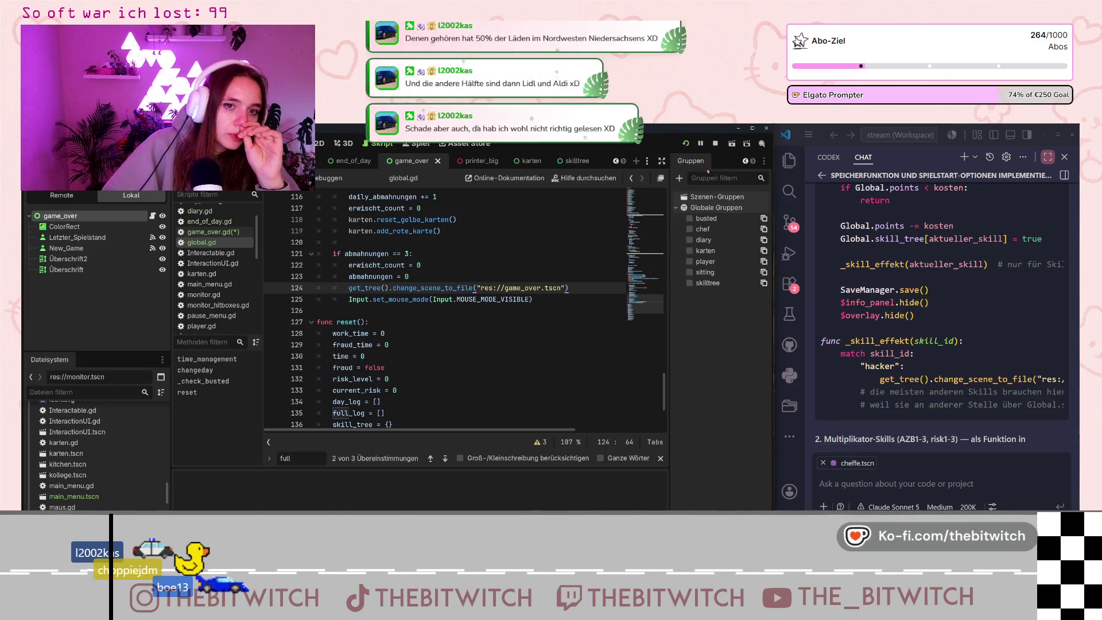
Create a new global group named game_over.
{"action": "left_click", "coordinate": [679, 178]}
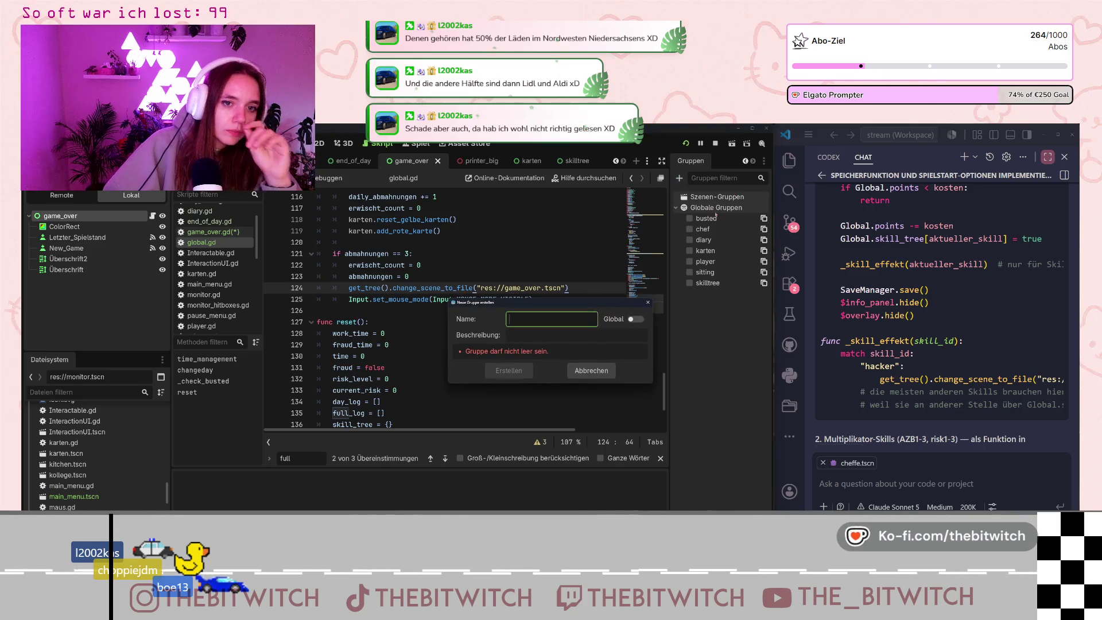
{"action": "type", "text": "game"}
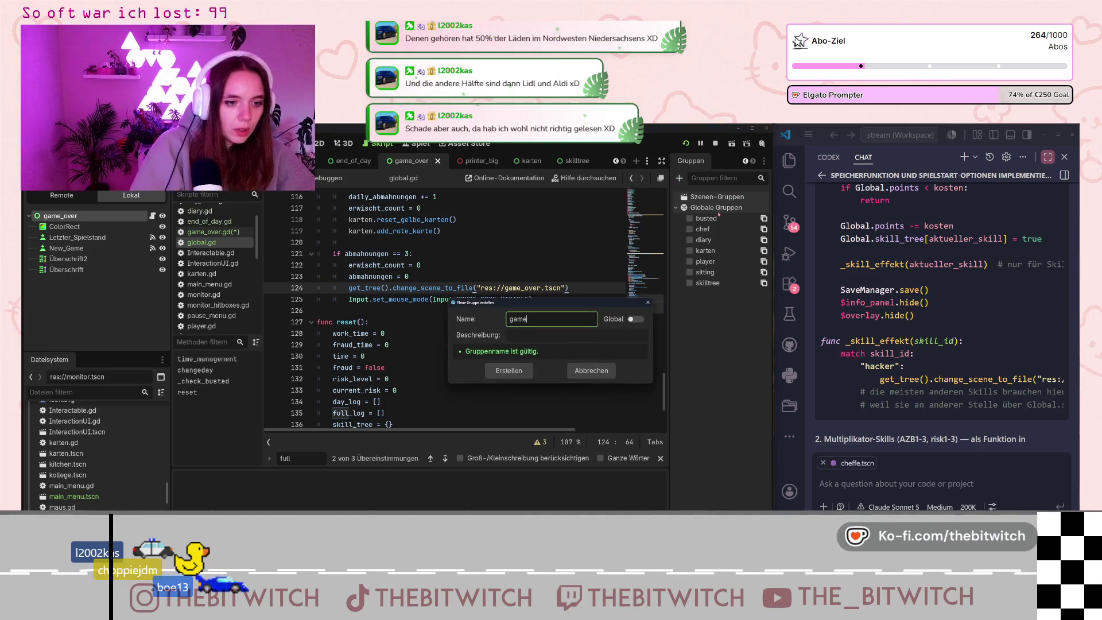
{"action": "key", "text": "BackSpace"}
{"action": "key", "text": "BackSpace"}
{"action": "key", "text": "BackSpace"}
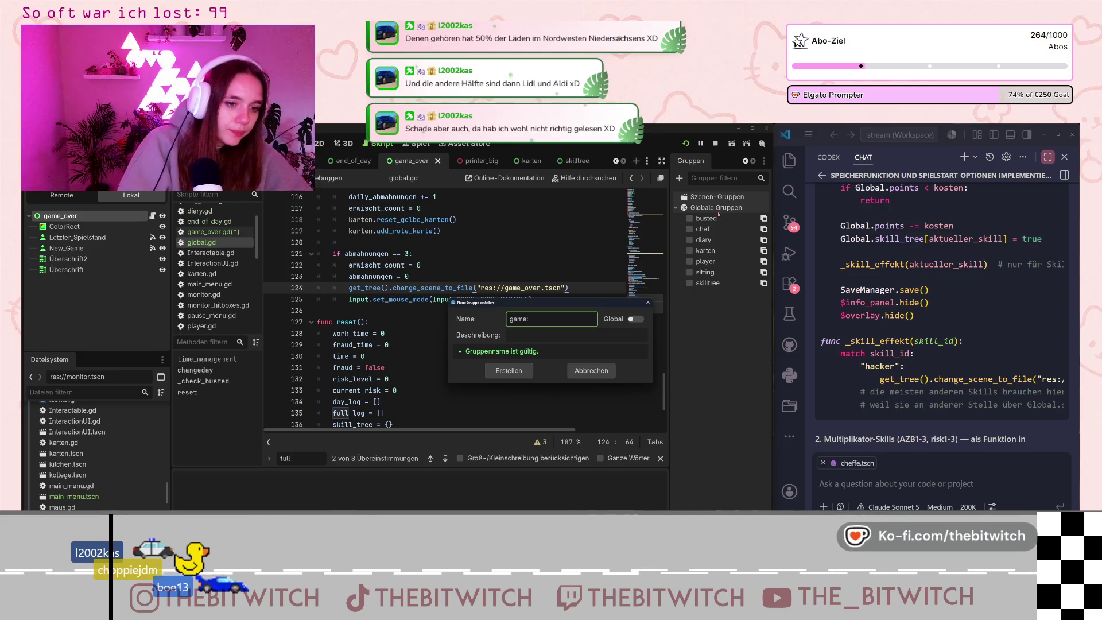
{"action": "type", "text": "over"}
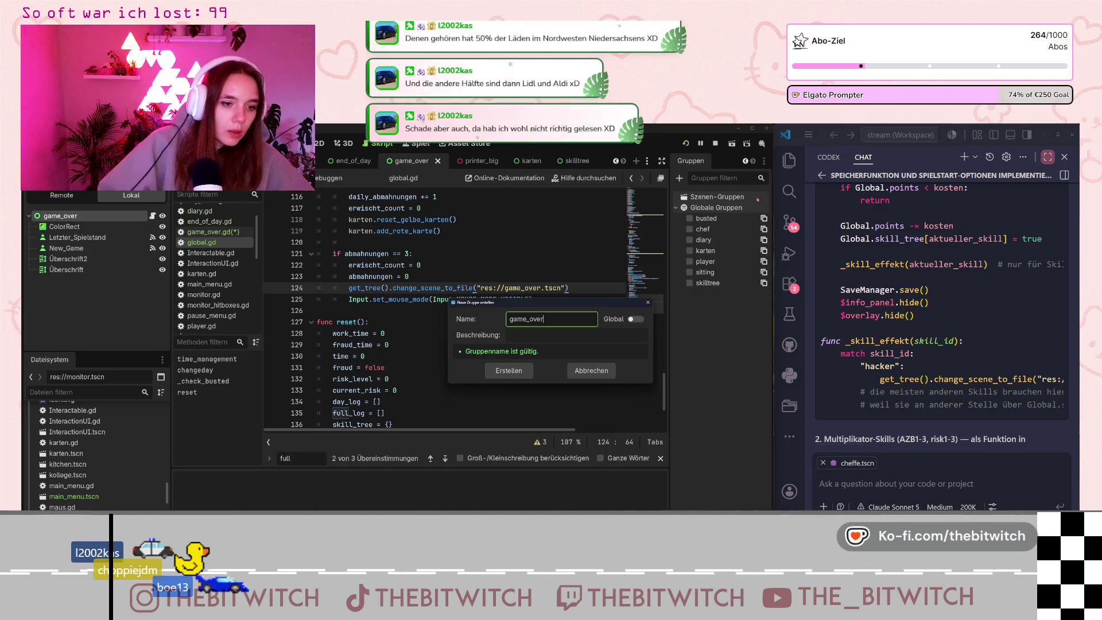
{"action": "left_click", "coordinate": [634, 319]}
{"action": "left_click", "coordinate": [489, 371]}
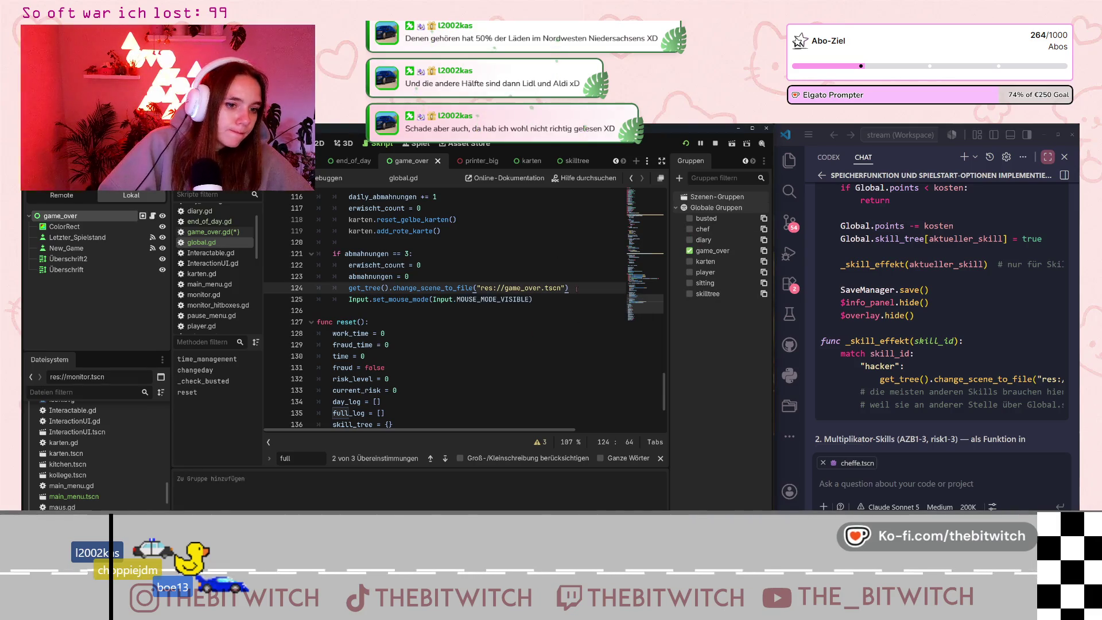
Below the scene change, add var gameover = get_tree().get_first_node_in_group("gameover").
{"action": "key", "text": "Return"}
{"action": "type", "text": "var gameover "}
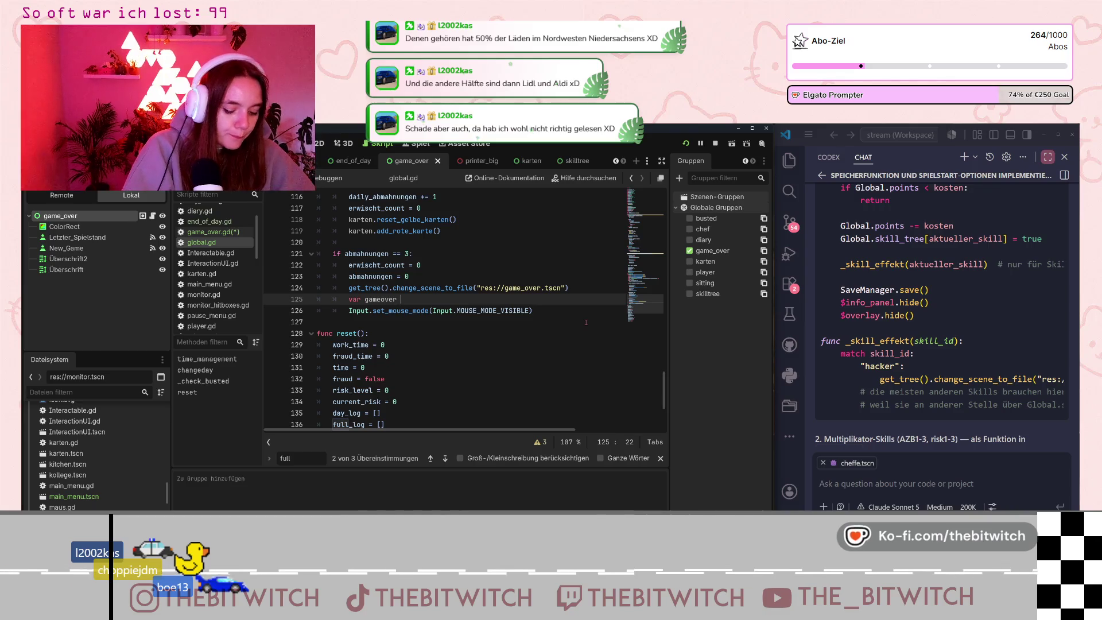
{"action": "type", "text": "= get"}
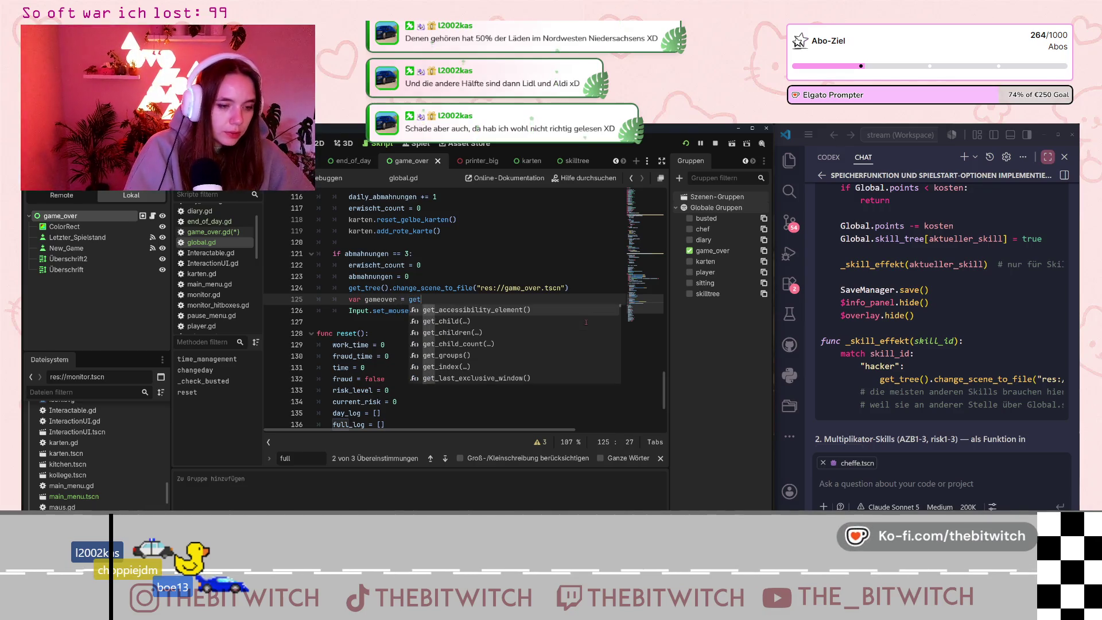
{"action": "type", "text": "_tree().get"}
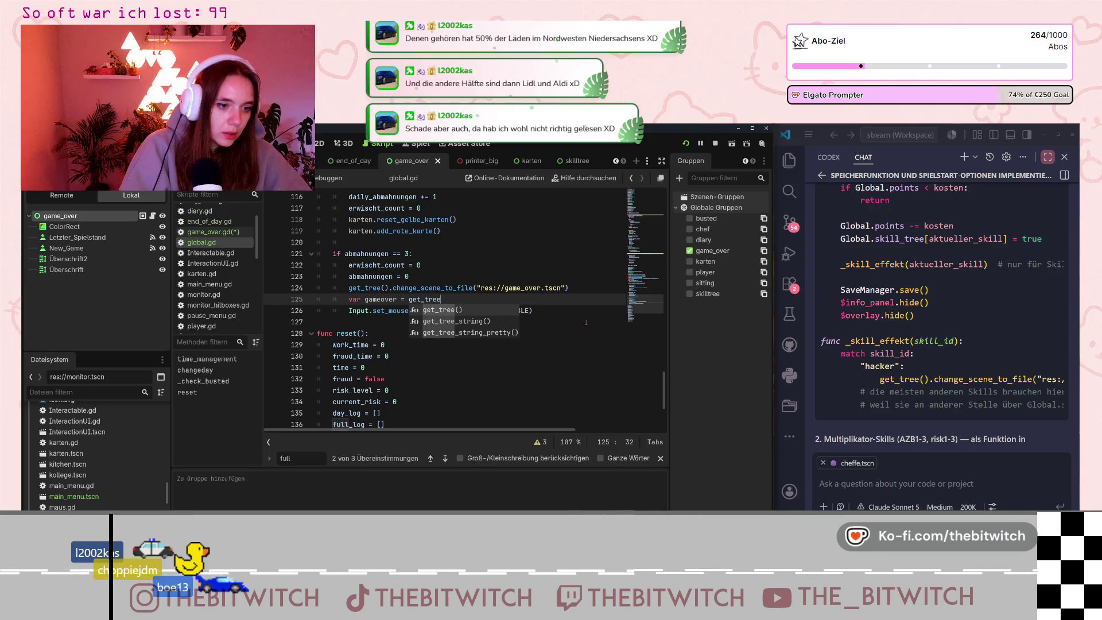
{"action": "key", "text": "Return"}
{"action": "type", "text": ".get"}
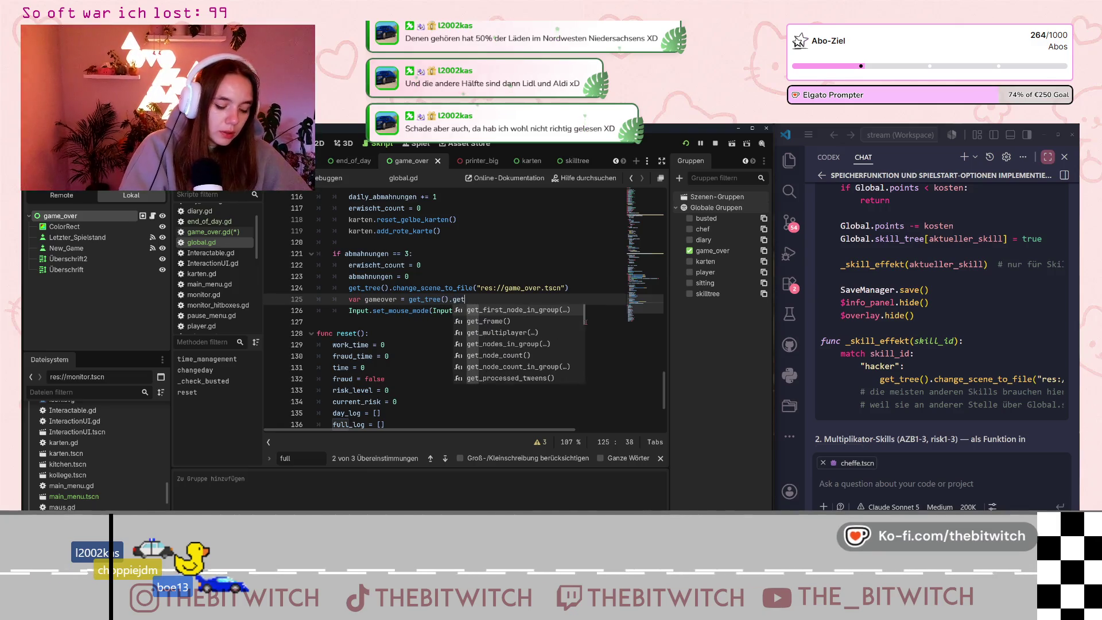
{"action": "key", "text": "Return"}
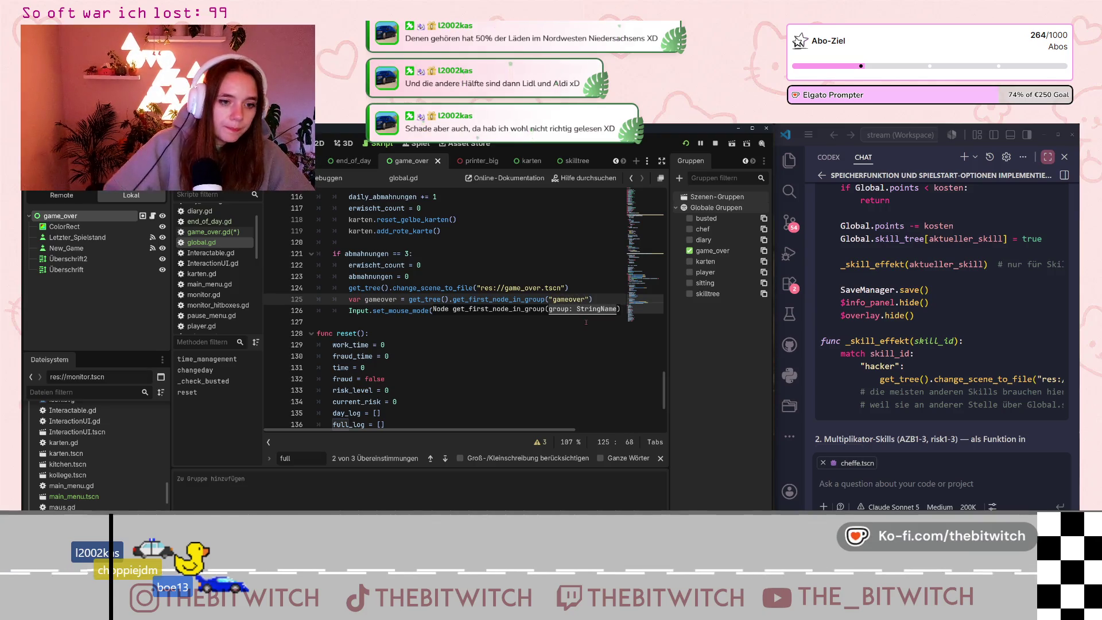
{"action": "type", "text": "\")"}
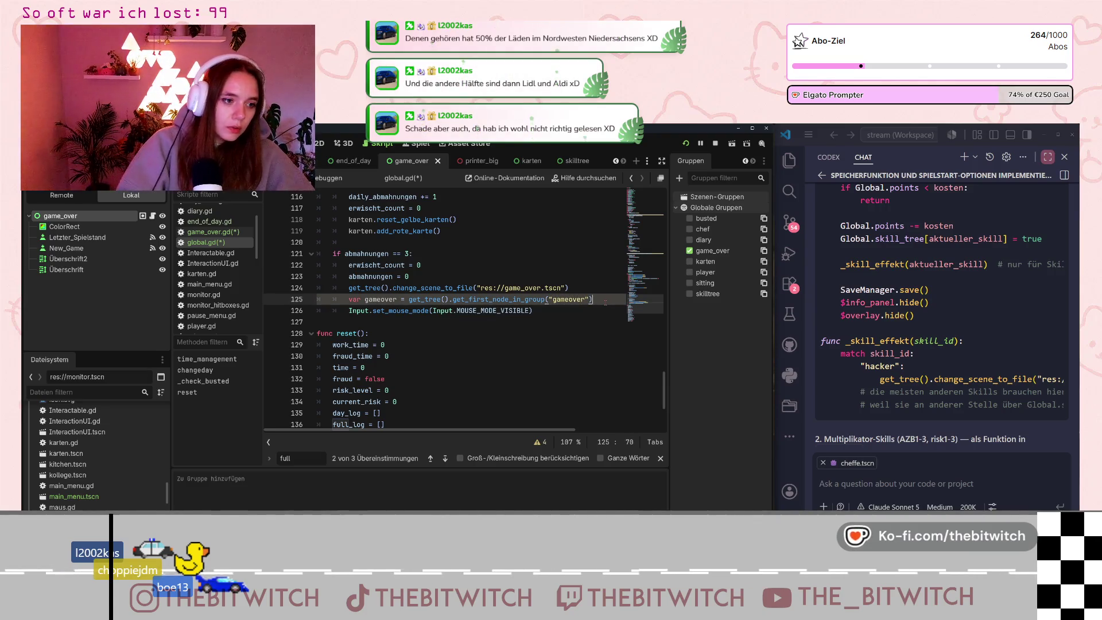
Add gameover.gameover() on the next line, save, and launch the game.
{"action": "key", "text": "Return"}
{"action": "type", "text": ".gameover"}
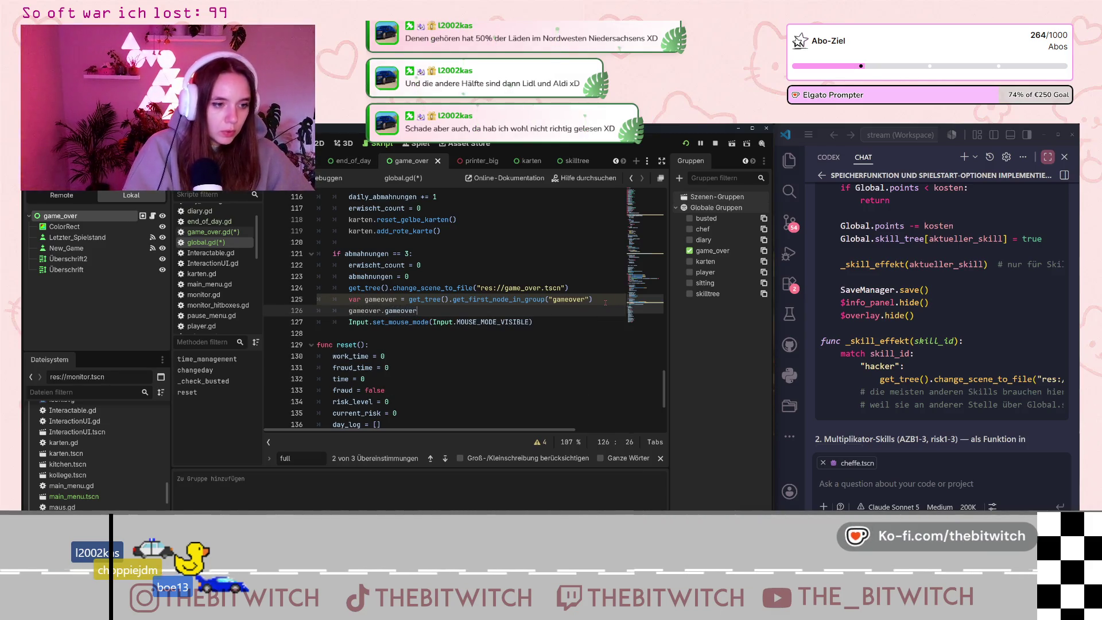
{"action": "type", "text": "()"}
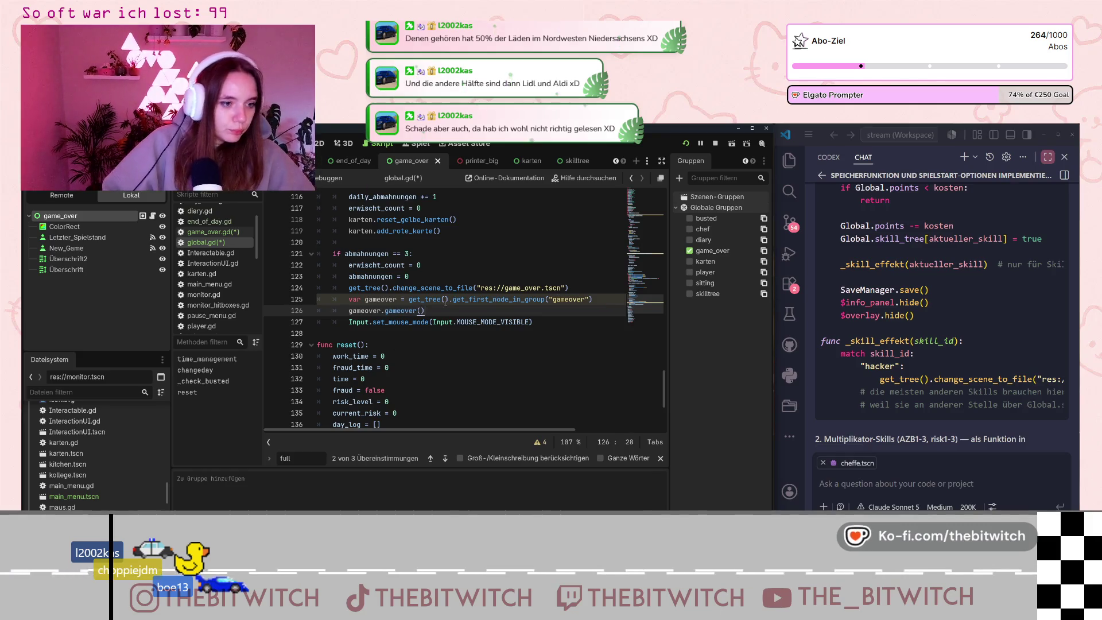
{"action": "key", "text": "Down"}
{"action": "key", "text": "Down"}
{"action": "key", "text": "Down"}
{"action": "key", "text": "ctrl+s"}
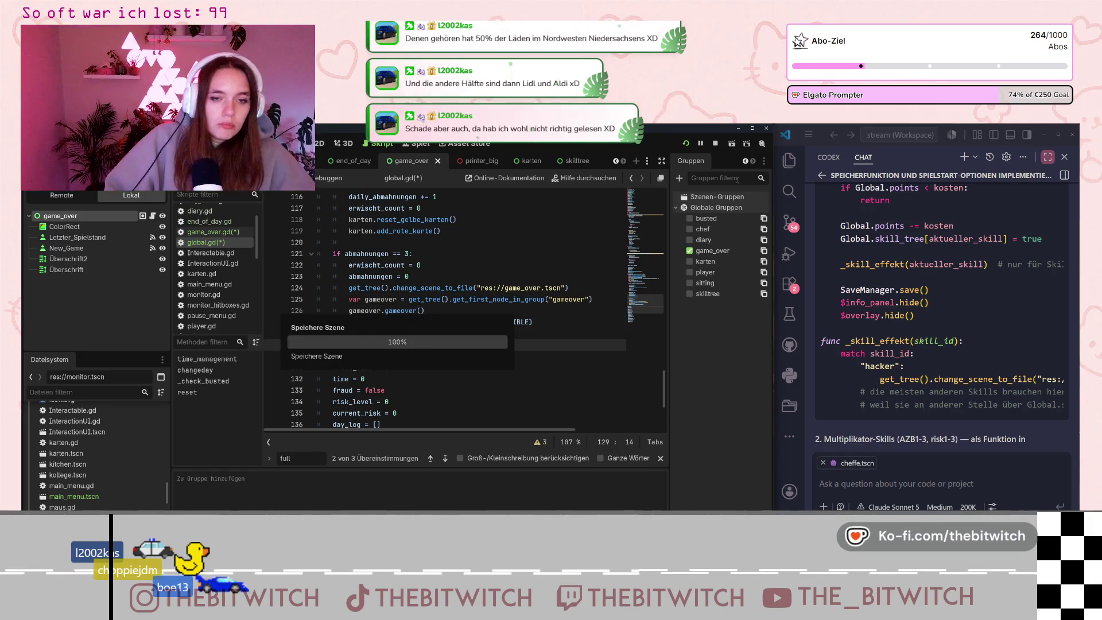
{"action": "left_click", "coordinate": [685, 143]}
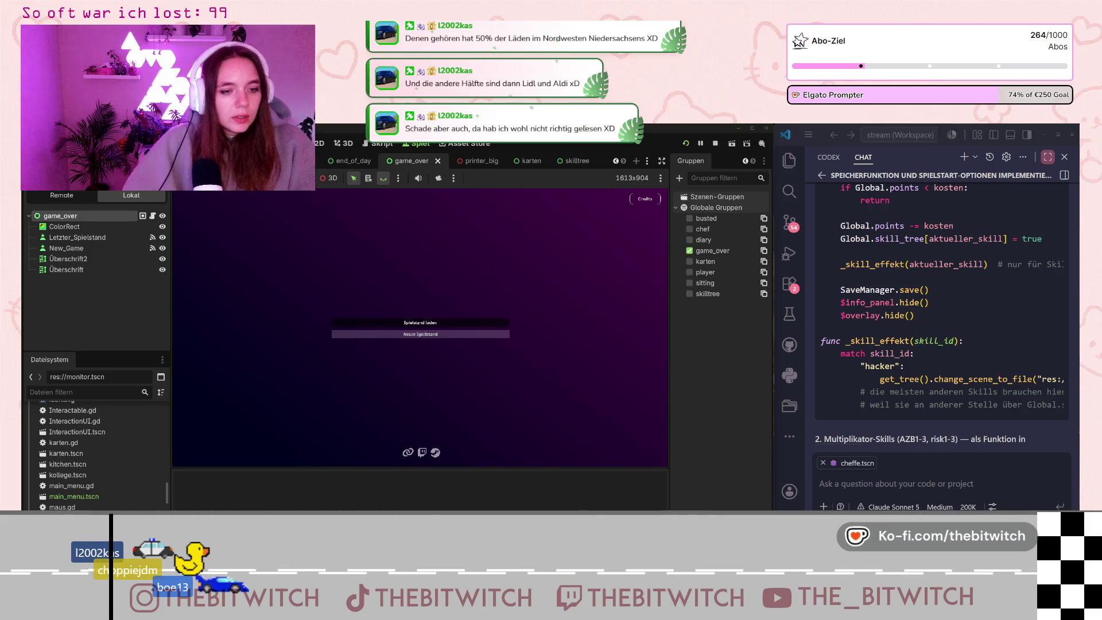
Start a game, walk to the kitchen fridge and interact to trigger game over.
{"action": "left_click", "coordinate": [420, 334]}
{"action": "key", "text": "w"}
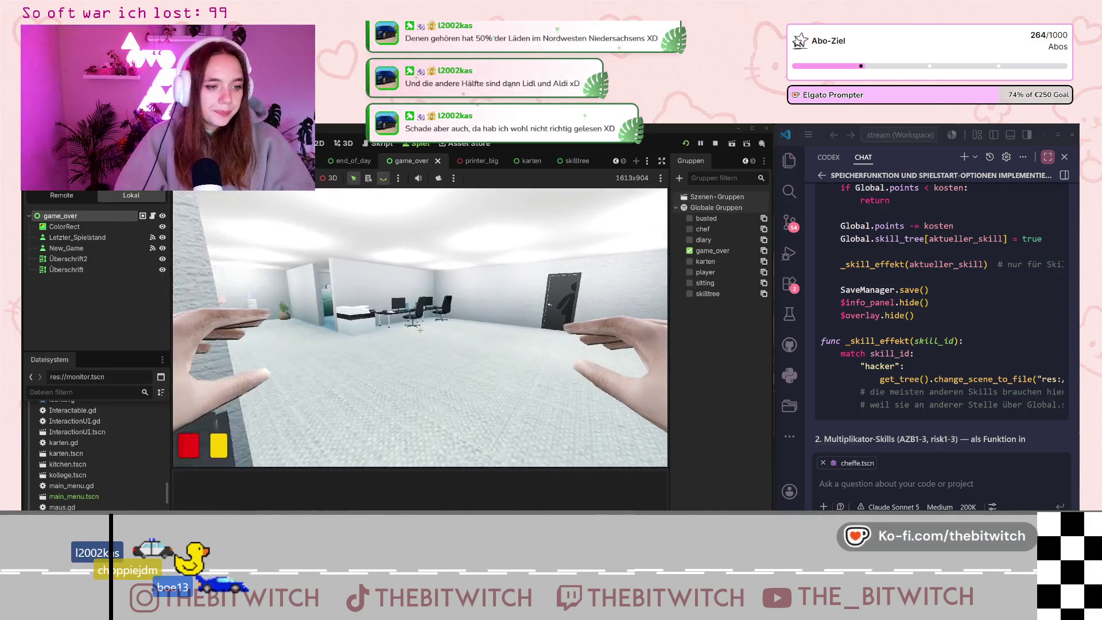
{"action": "key", "text": "w"}
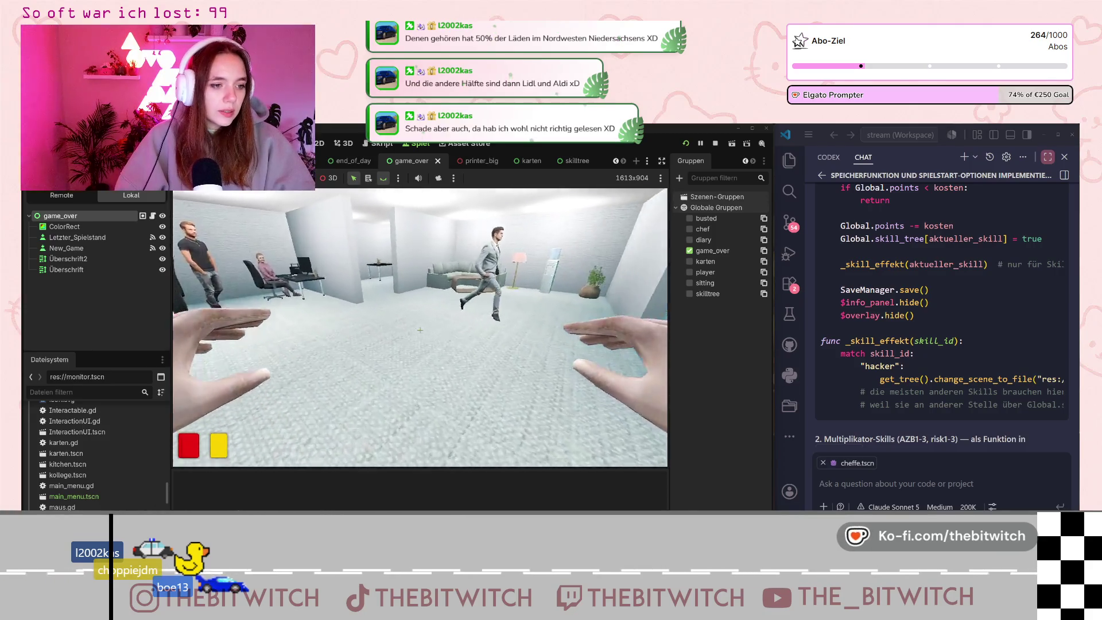
{"action": "key", "text": "w"}
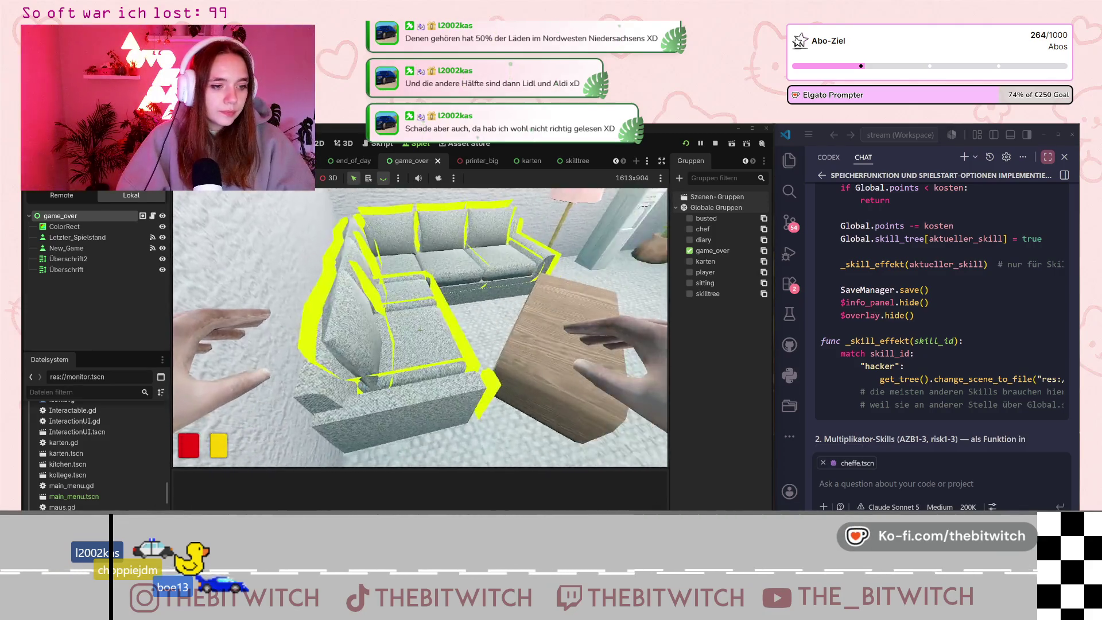
{"action": "key", "text": "w"}
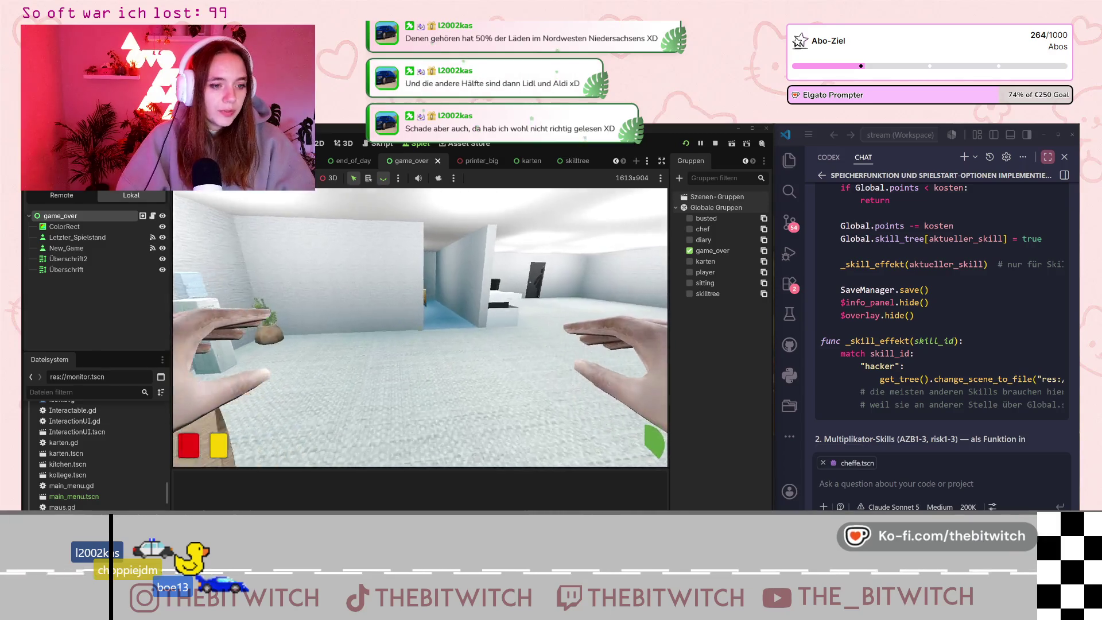
{"action": "key", "text": "w"}
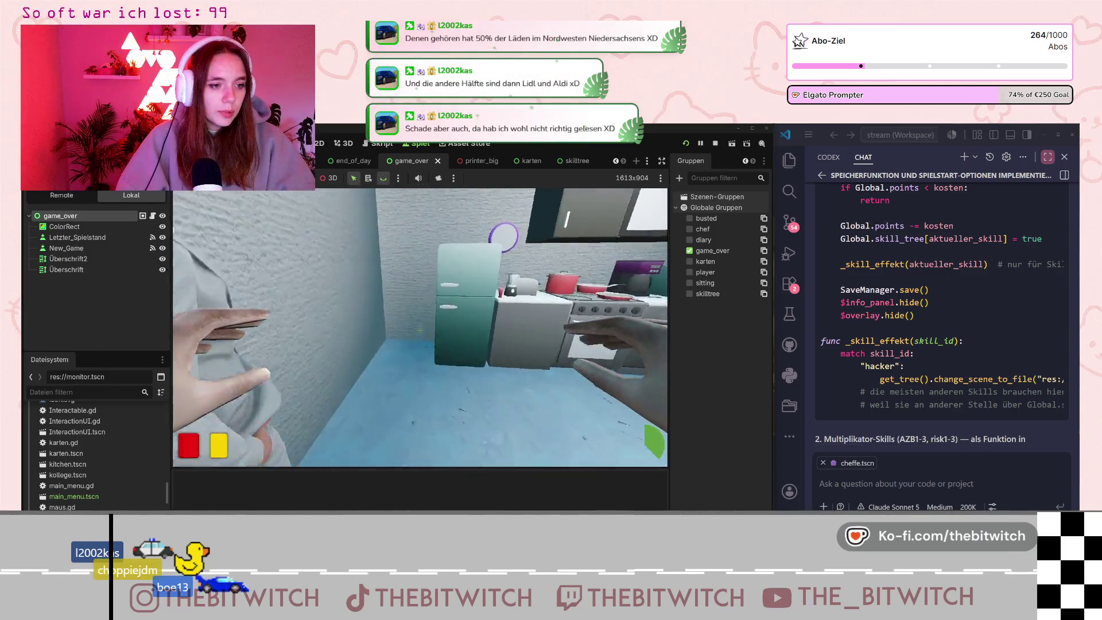
{"action": "key", "text": "e"}
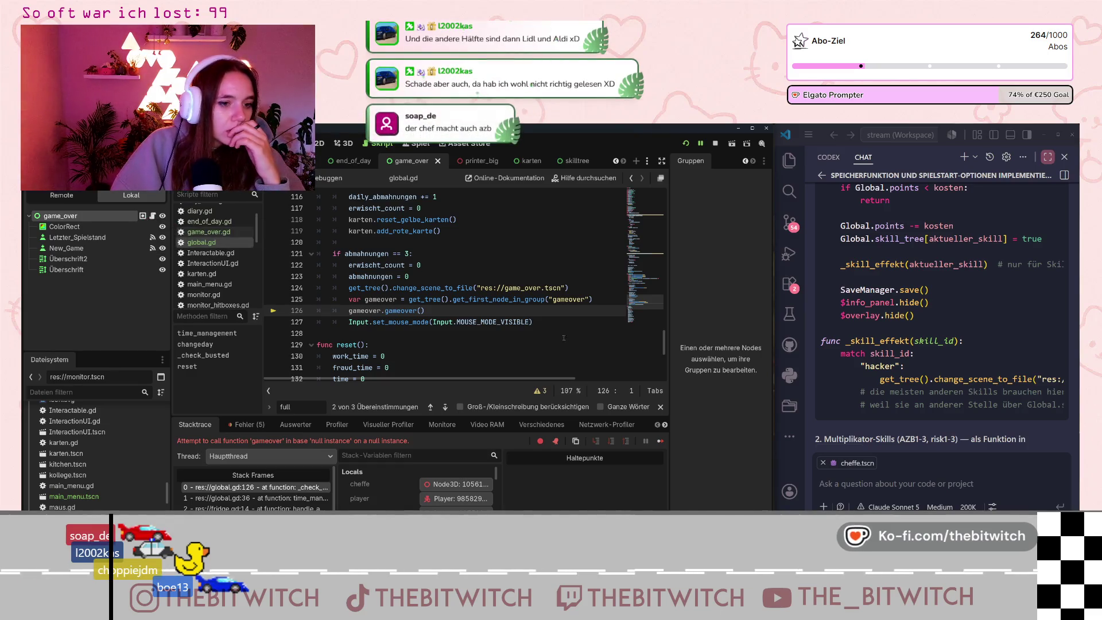
Change the group name in get_first_node_in_group to "game_over" and save.
{"action": "left_click", "coordinate": [569, 299]}
{"action": "type", "text": "_"}
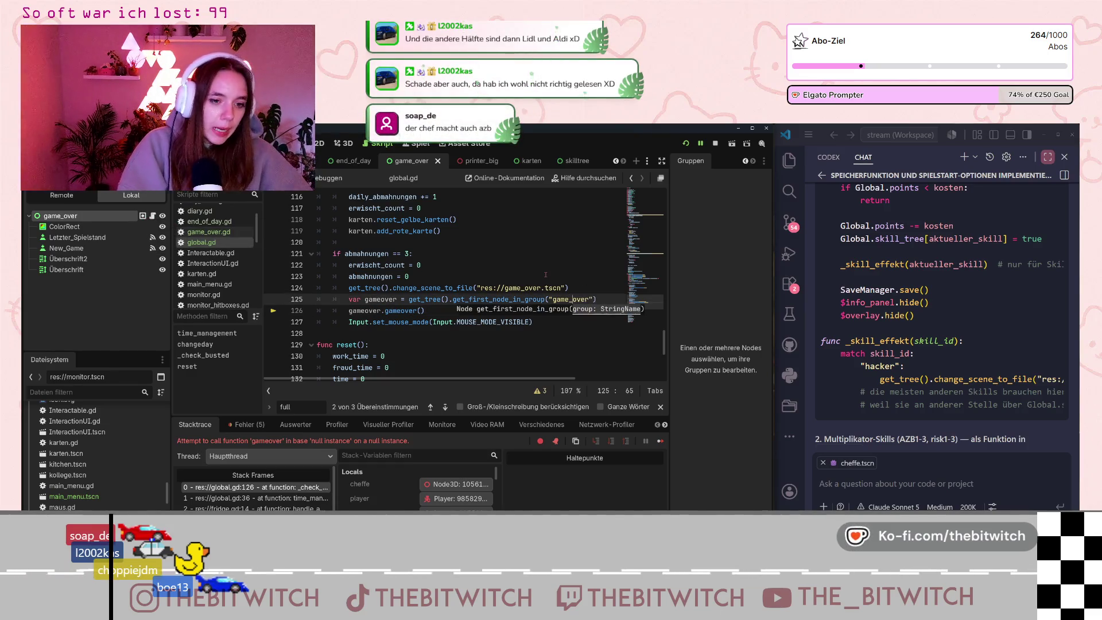
{"action": "left_click", "coordinate": [505, 277]}
{"action": "key", "text": "ctrl+s"}
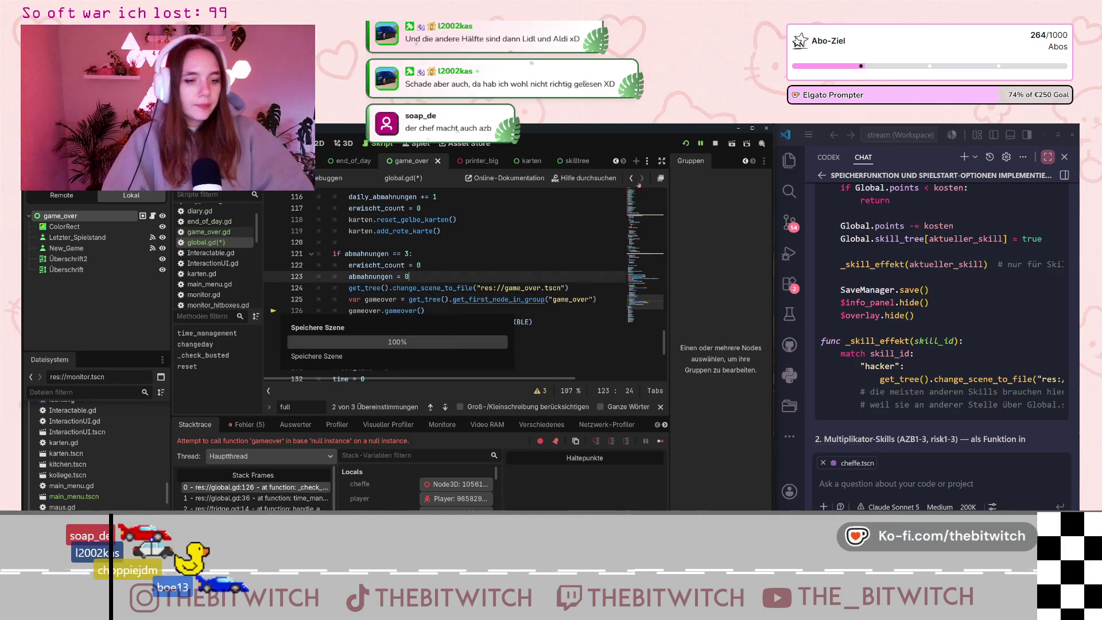
Run the game again and interact with the printer to trigger game over.
{"action": "key", "text": "F5"}
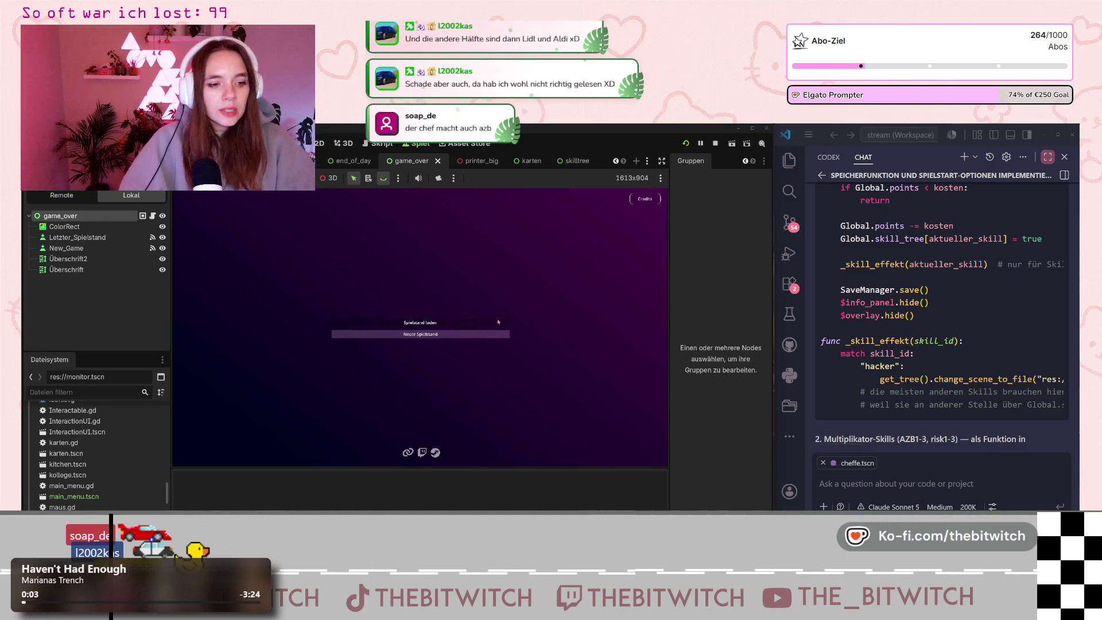
{"action": "left_click", "coordinate": [503, 320]}
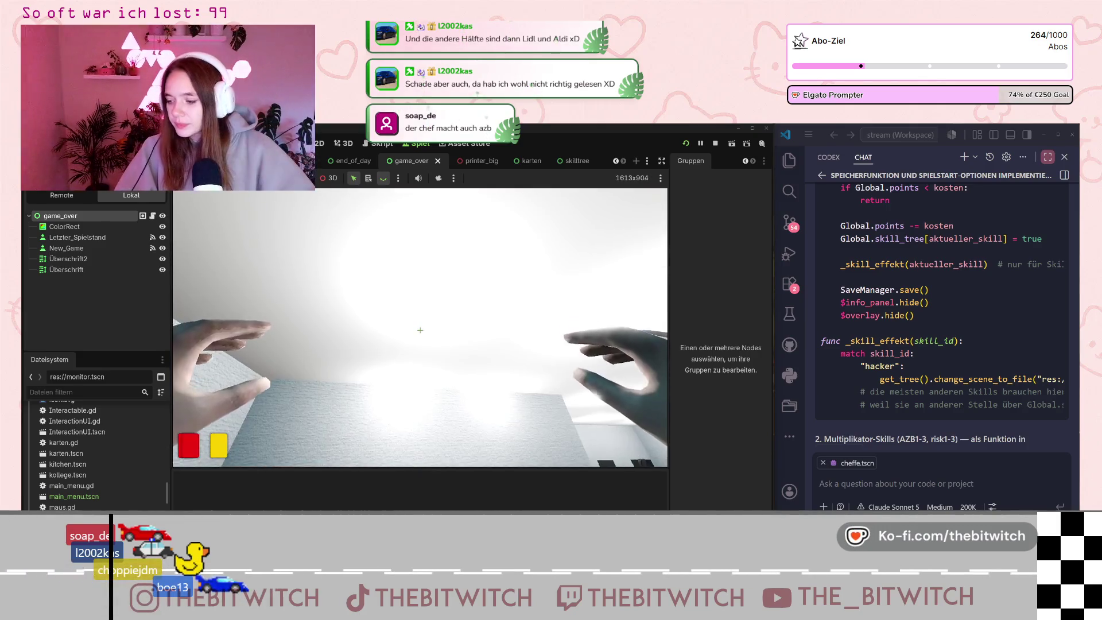
{"action": "mouse_move", "coordinate": [420, 330]}
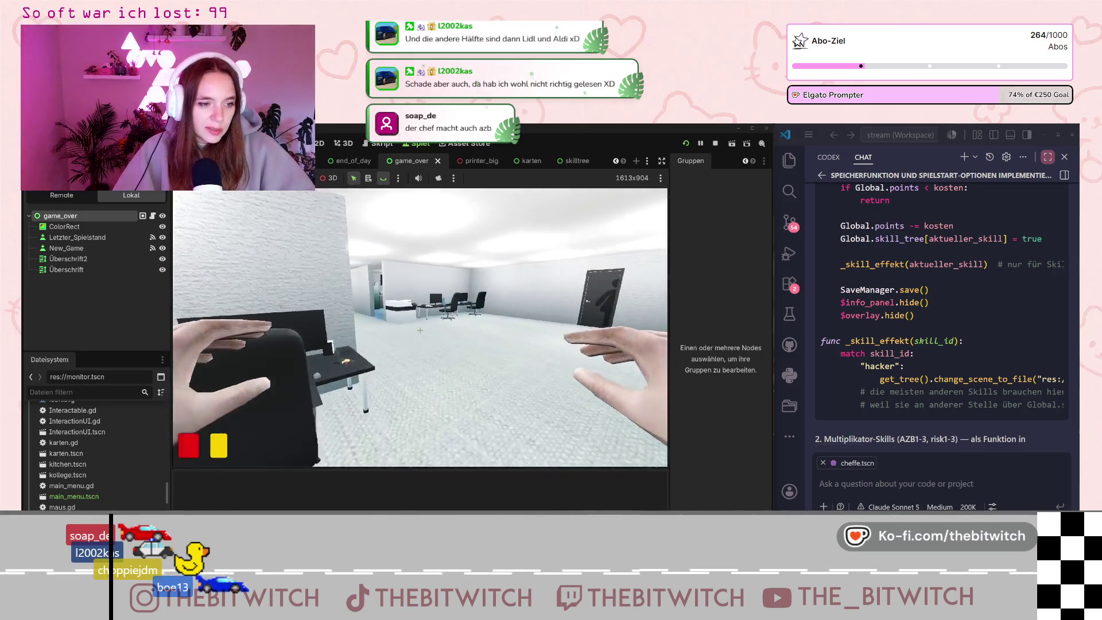
{"action": "key", "text": "w"}
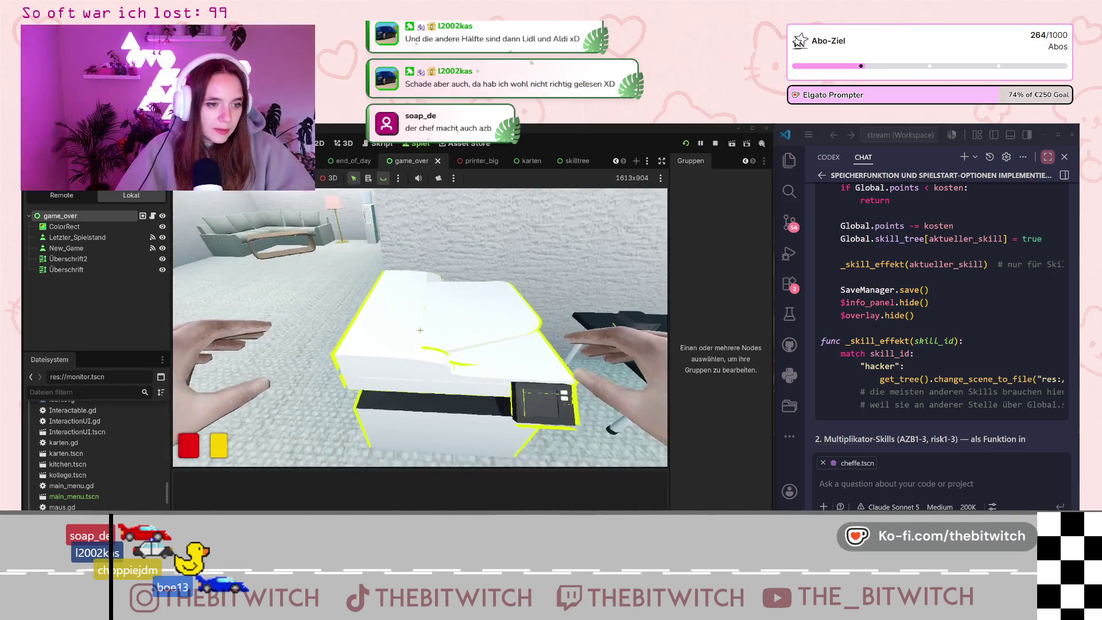
{"action": "left_click", "coordinate": [420, 330]}
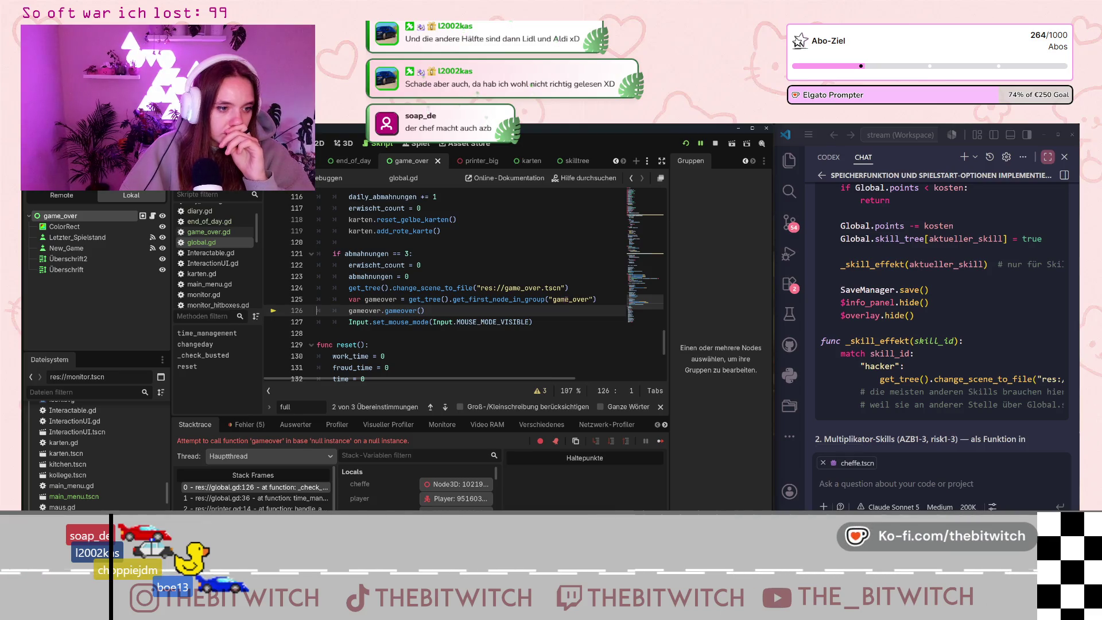
Show the project's groups list and view game_over.gd's gameover function.
{"action": "mouse_move", "coordinate": [463, 299]}
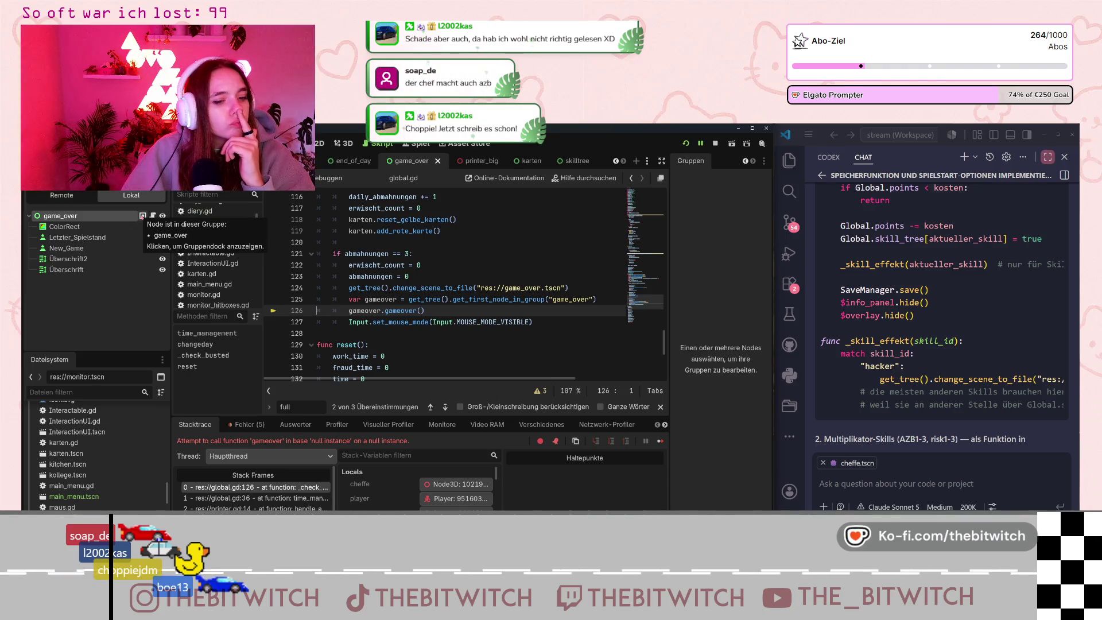
{"action": "left_click", "coordinate": [142, 217]}
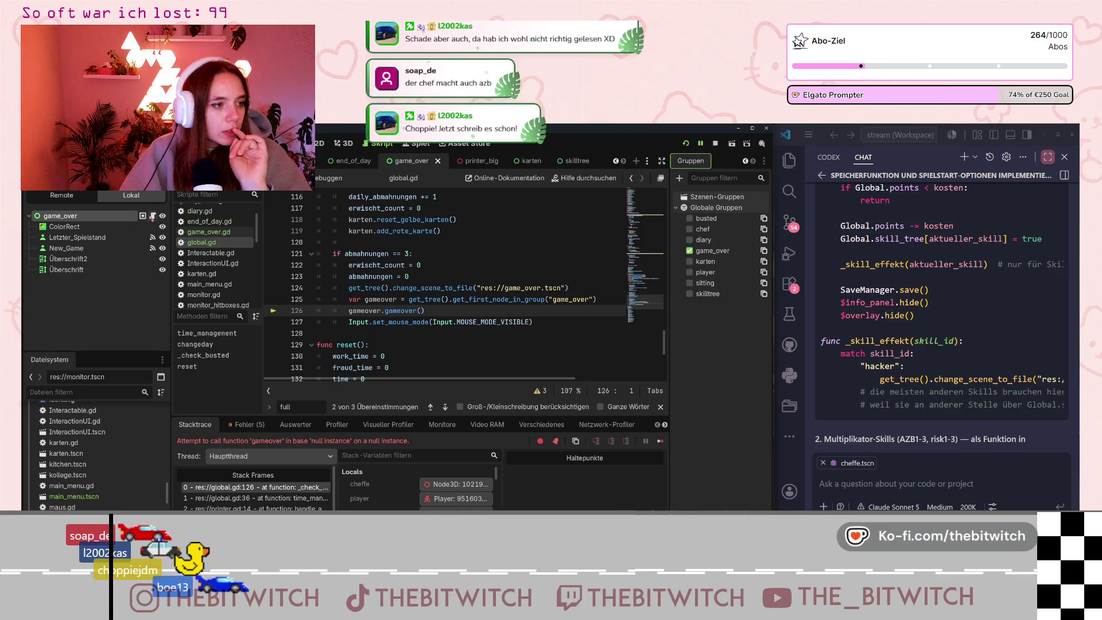
{"action": "left_click", "coordinate": [401, 310], "text": "ctrl"}
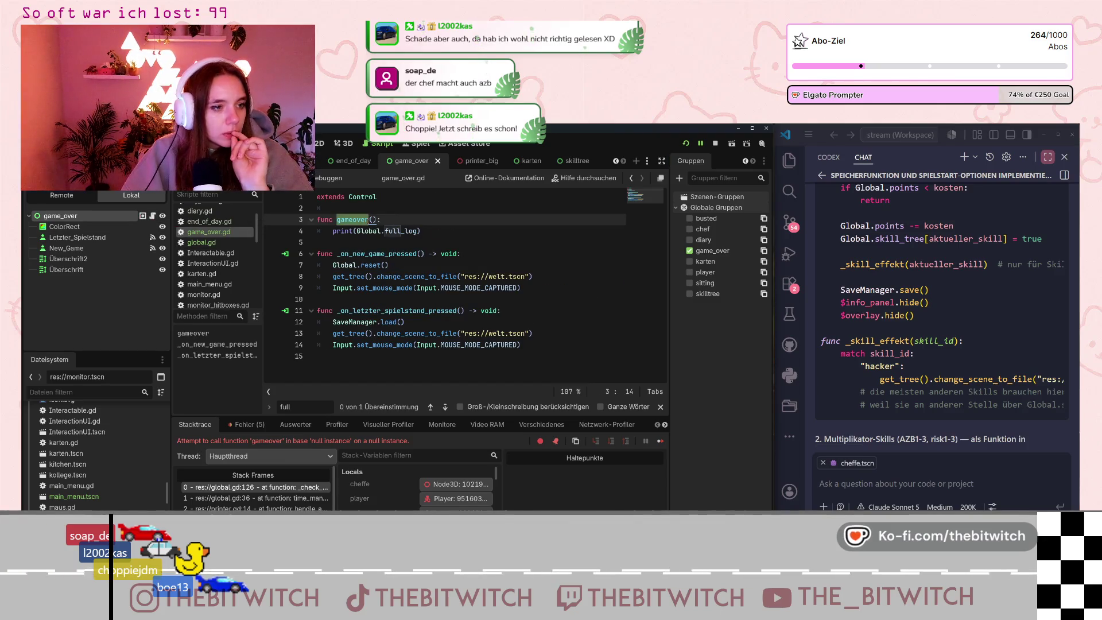
{"action": "left_click", "coordinate": [364, 253]}
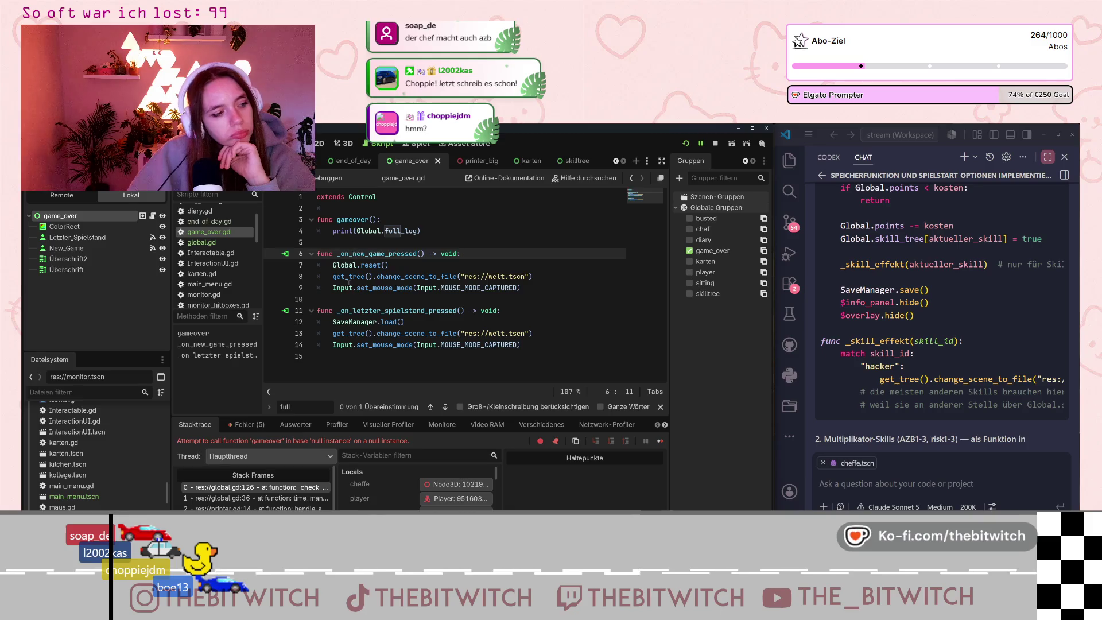
Return to global.gd and select the group lookup and gameover() call on lines 125–126.
{"action": "left_click", "coordinate": [211, 243]}
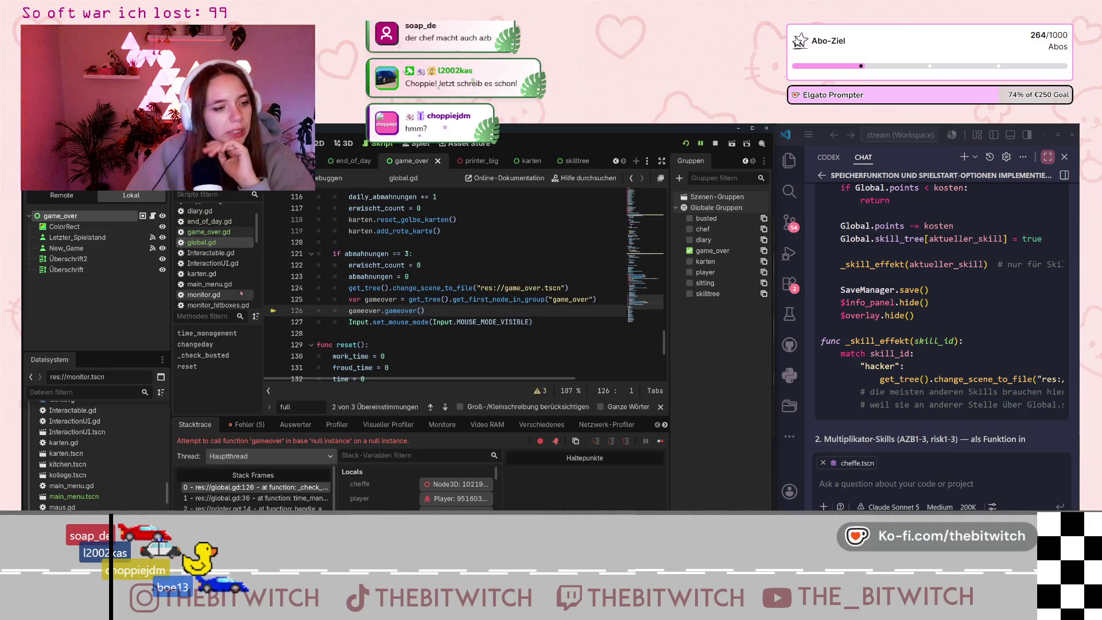
{"action": "left_click", "coordinate": [466, 311]}
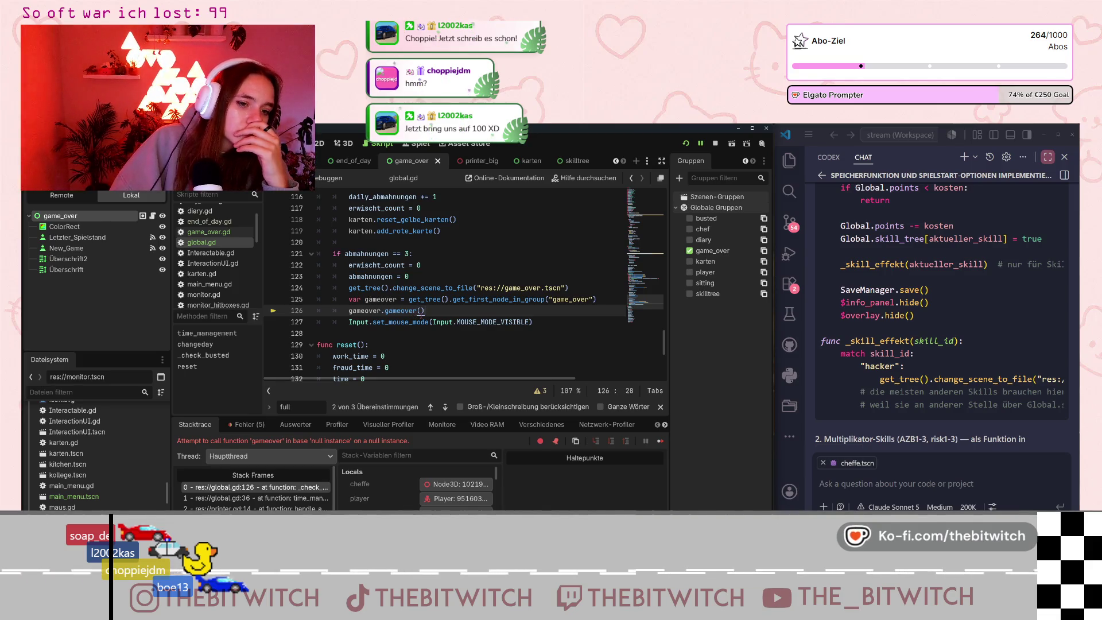
{"action": "mouse_move", "coordinate": [422, 316]}
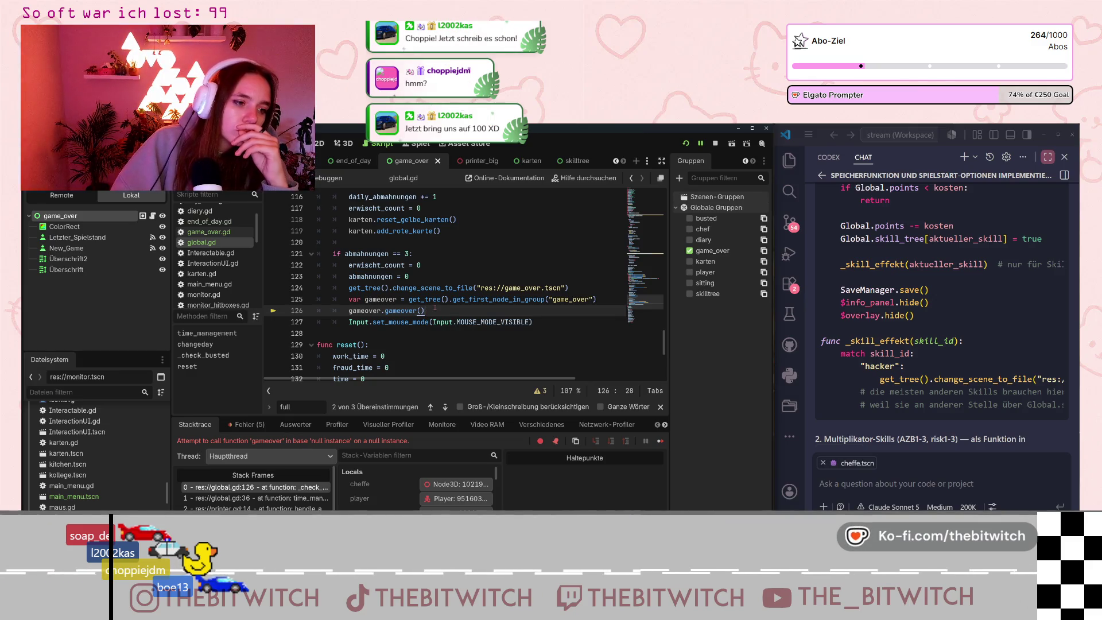
{"action": "mouse_move", "coordinate": [439, 309]}
{"action": "left_mouse_down"}
{"action": "mouse_move", "coordinate": [321, 258]}
{"action": "mouse_move", "coordinate": [574, 288]}
{"action": "mouse_move", "coordinate": [212, 302]}
{"action": "left_mouse_up"}
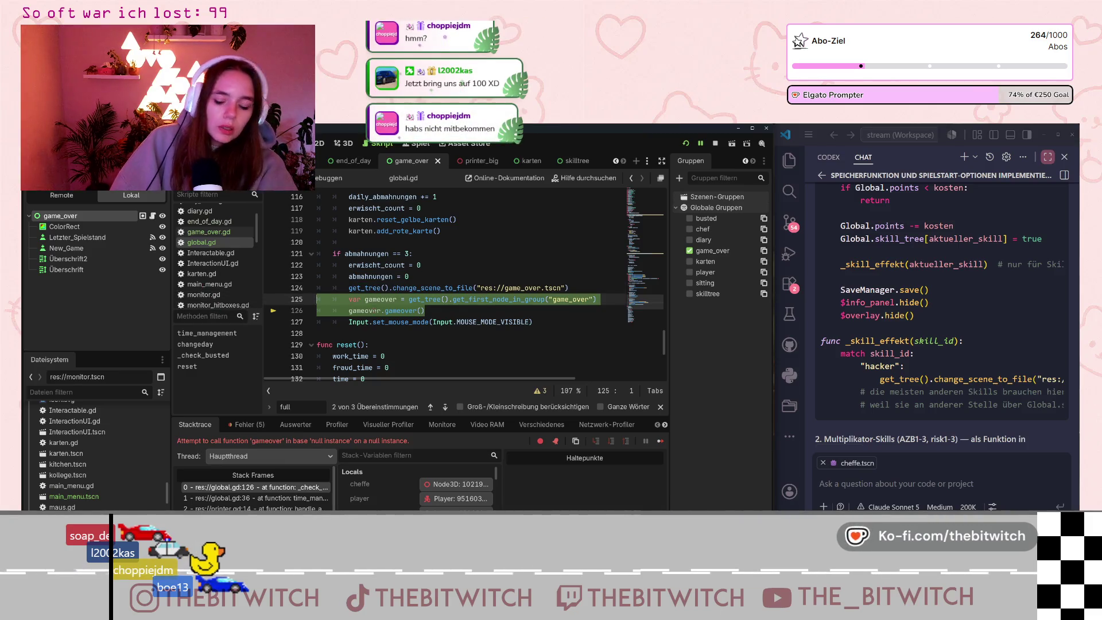
{"action": "mouse_move", "coordinate": [373, 311]}
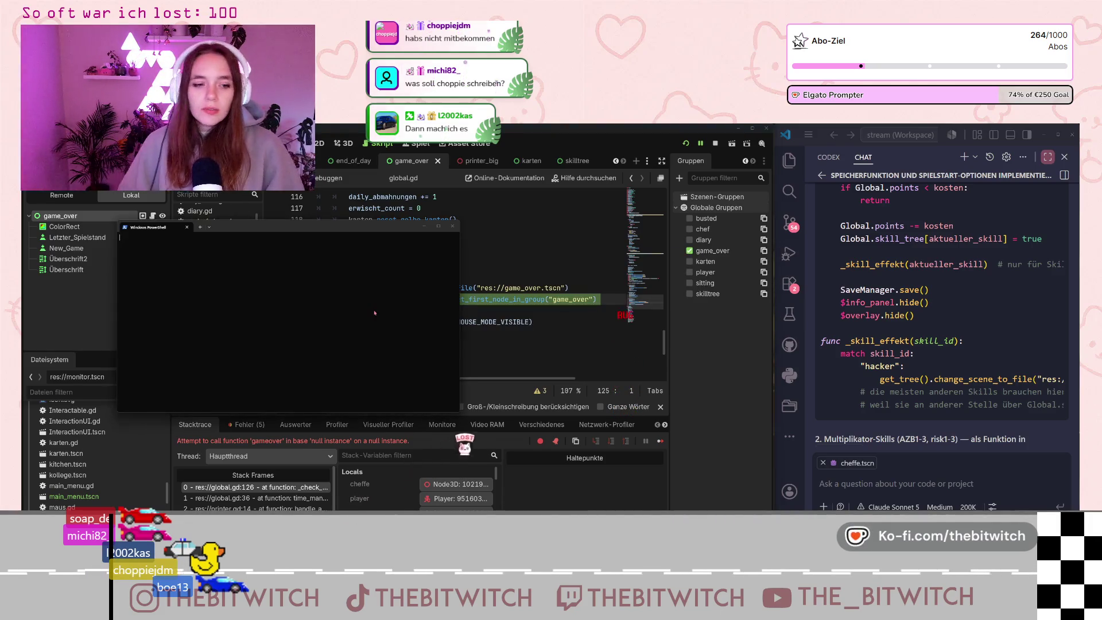
{"action": "left_click", "coordinate": [423, 226]}
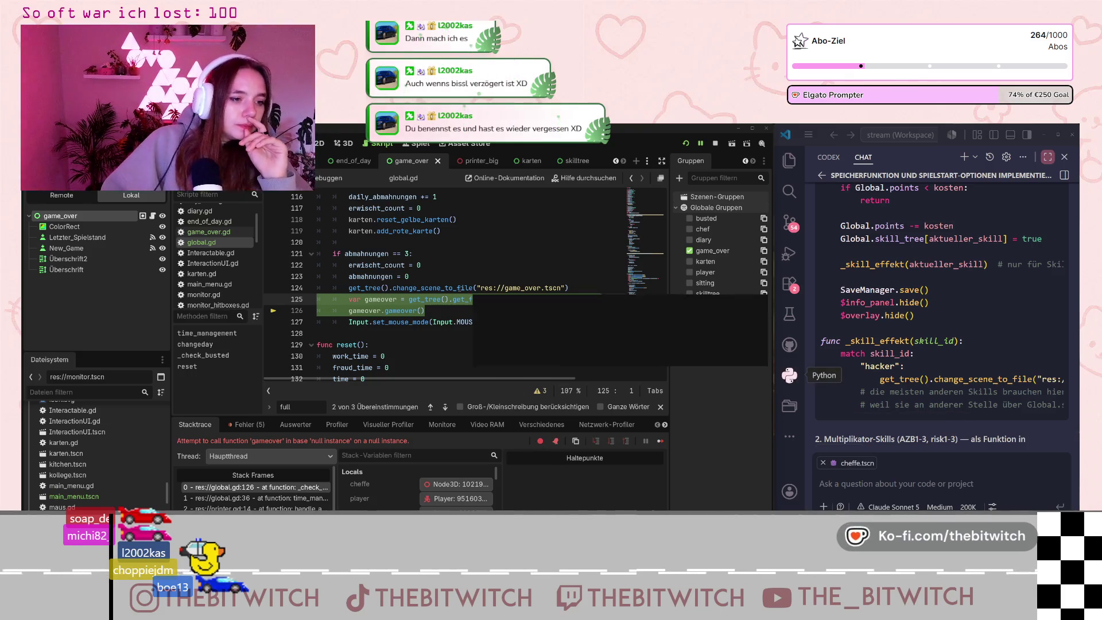
{"action": "left_click", "coordinate": [470, 311]}
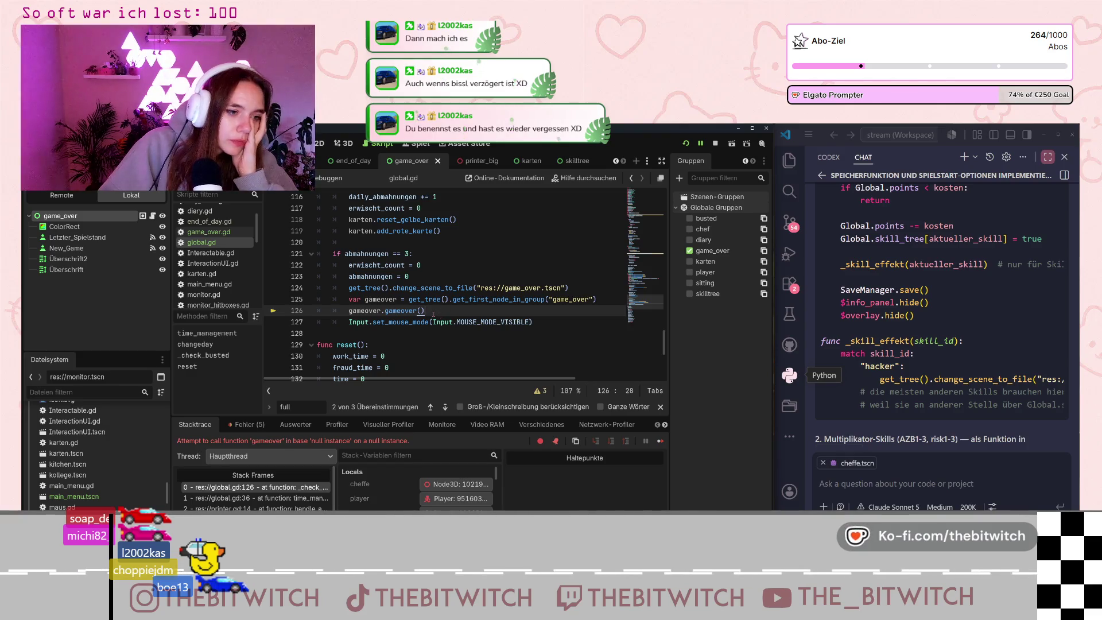
{"action": "left_click_drag", "start_coordinate": [442, 315], "coordinate": [318, 299]}
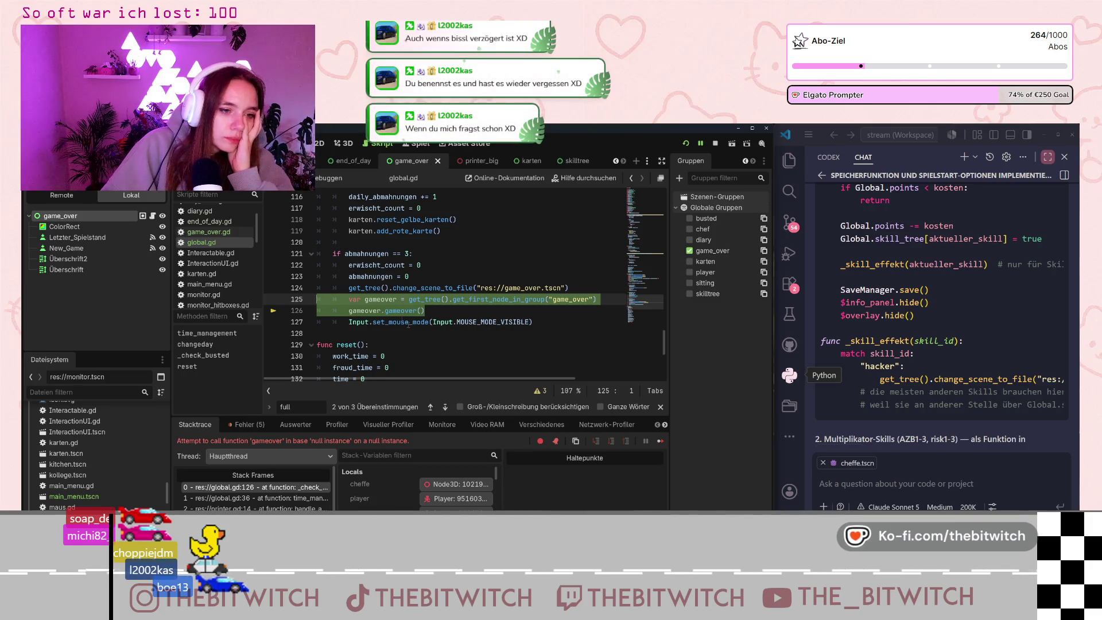
Delete the group lookup and gameover() call from global.gd, leaving only the scene change, then switch to game_over.gd.
{"action": "key", "text": "BackSpace"}
{"action": "key", "text": "BackSpace"}
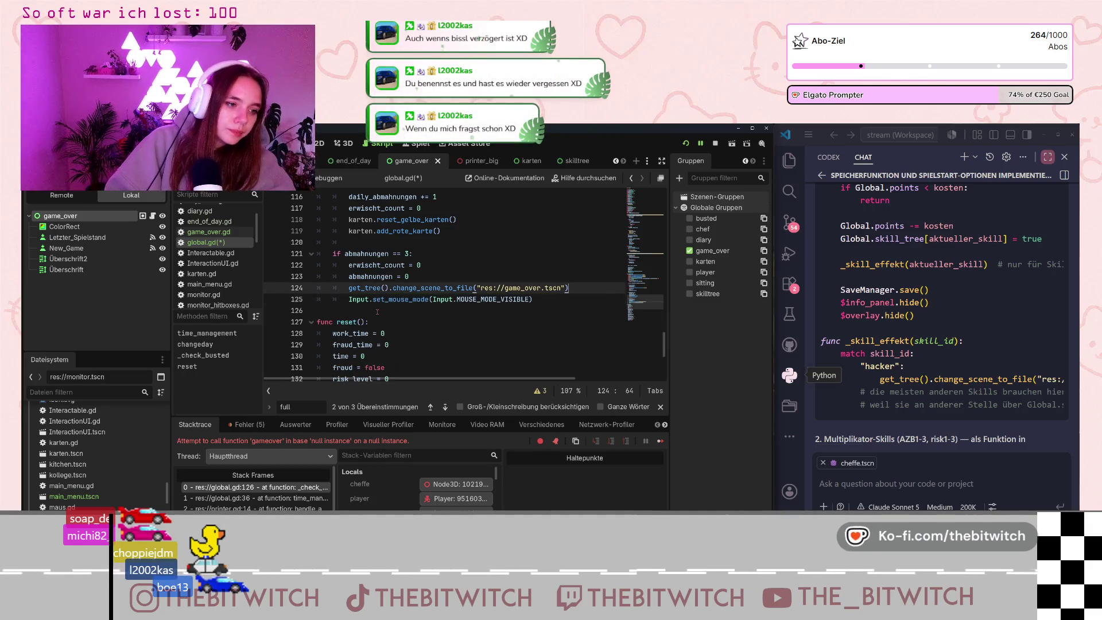
{"action": "left_click", "coordinate": [453, 231]}
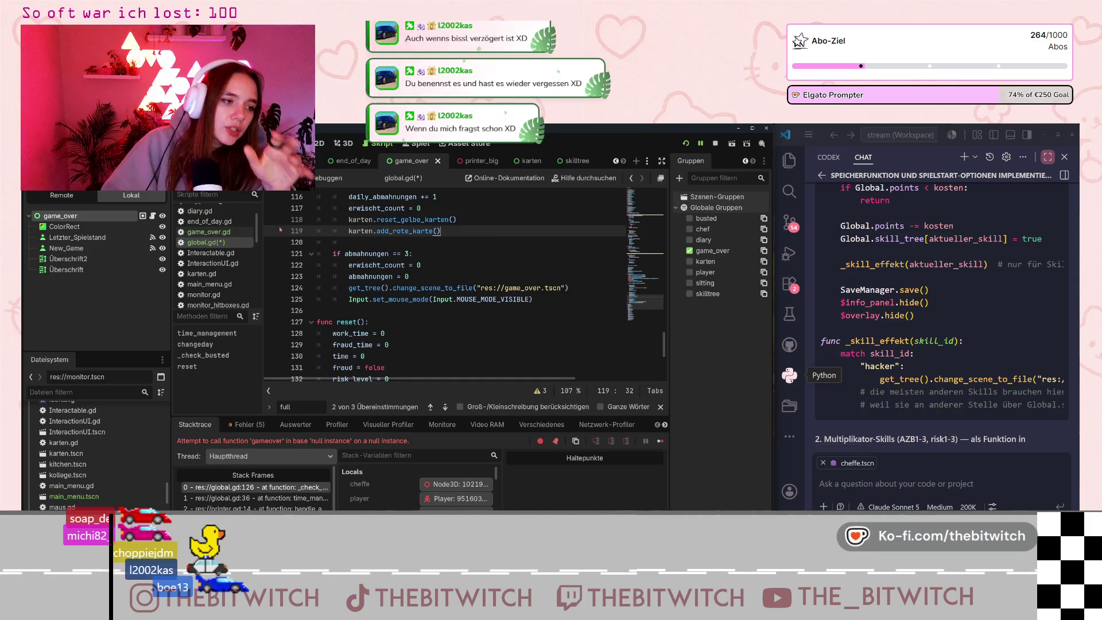
{"action": "left_click", "coordinate": [237, 232]}
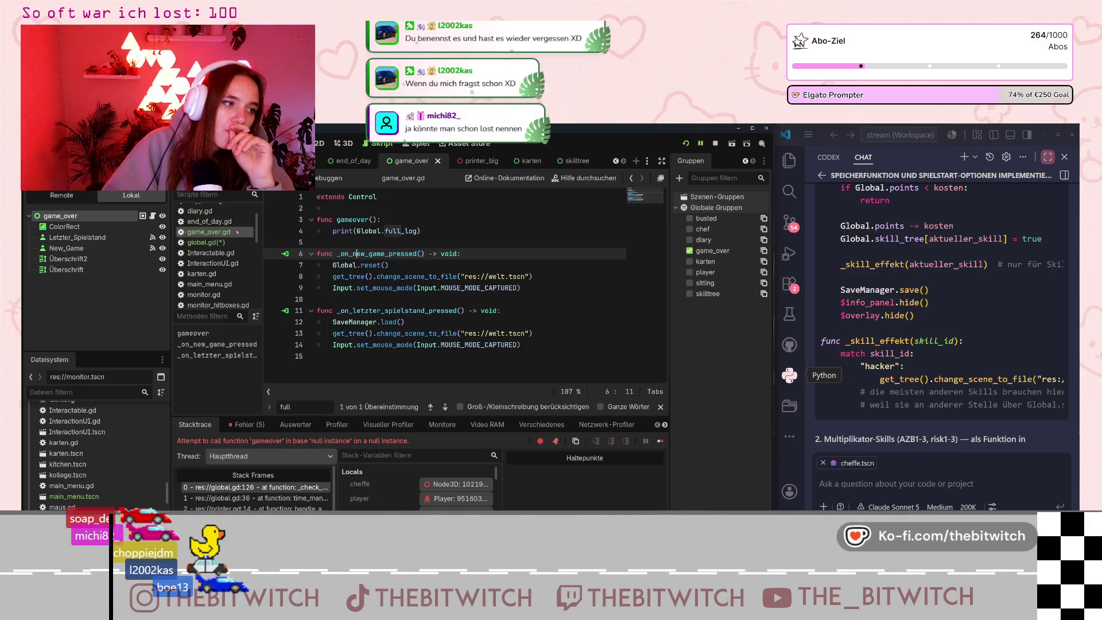
Insert a blank line below line 2 in game_over.gd.
{"action": "left_click", "coordinate": [373, 294]}
{"action": "left_click", "coordinate": [438, 244]}
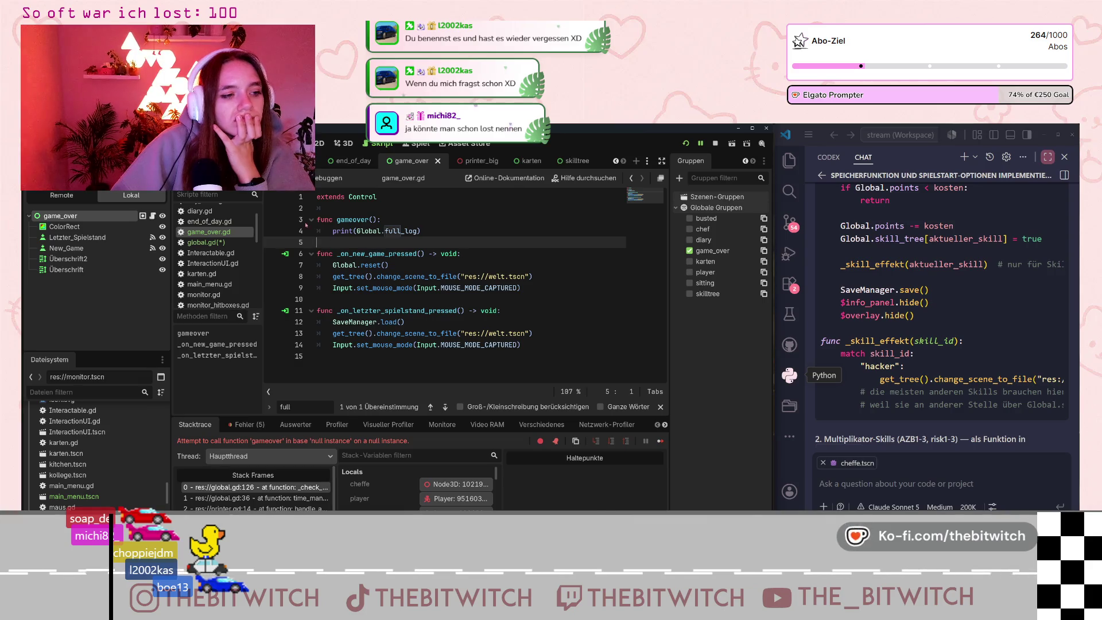
{"action": "left_click", "coordinate": [327, 210]}
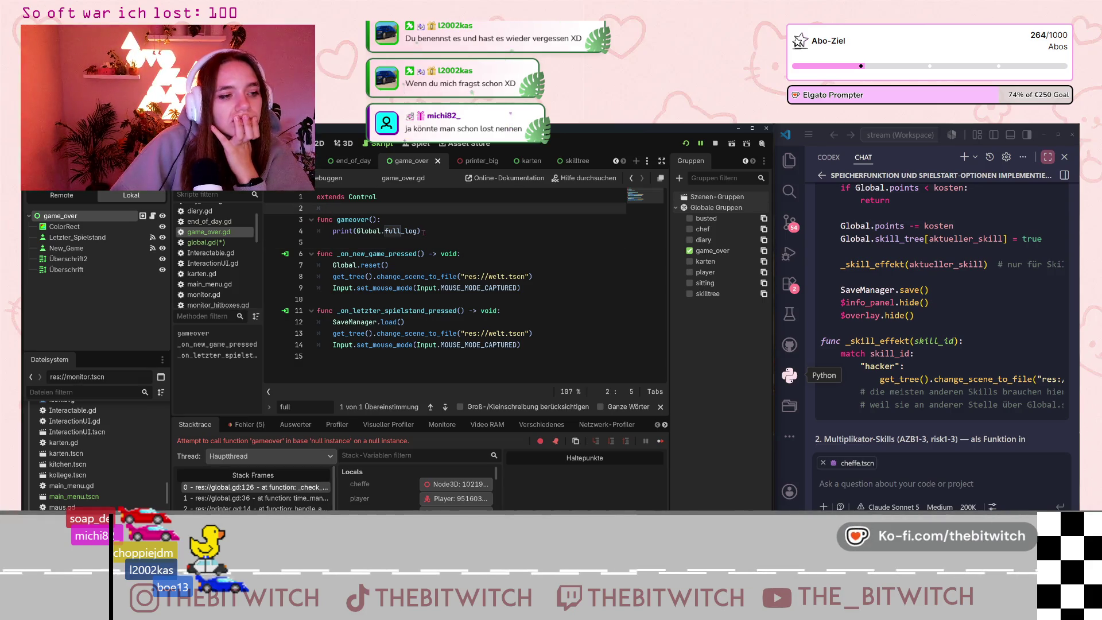
{"action": "key", "text": "Return"}
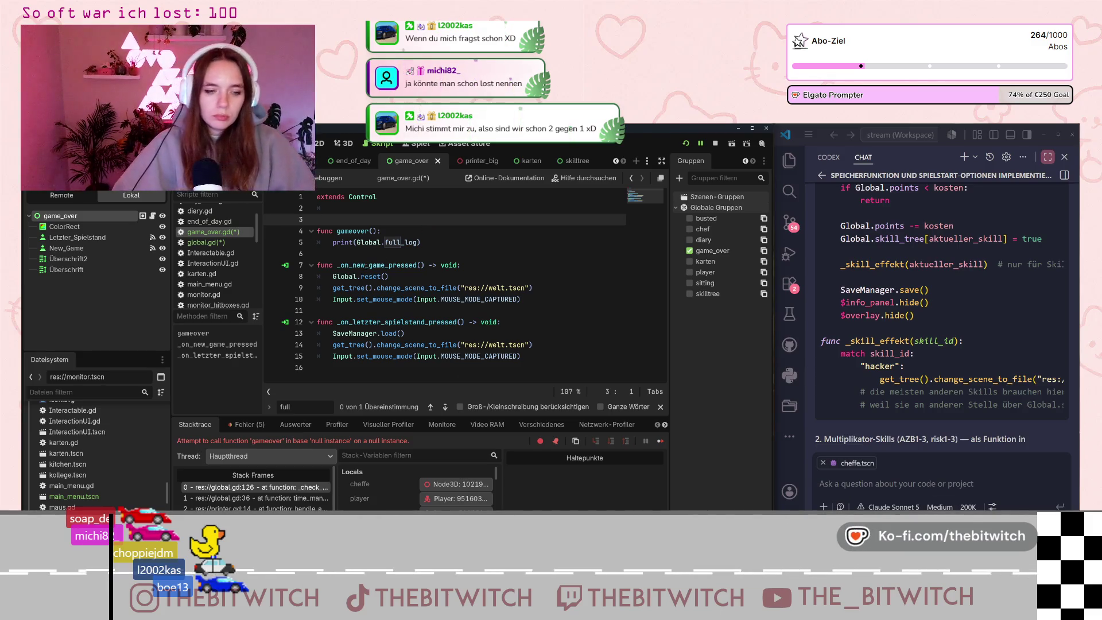
Rename the gameover function to _ready() so Global.full_log prints when the scene loads.
{"action": "left_click", "coordinate": [337, 231]}
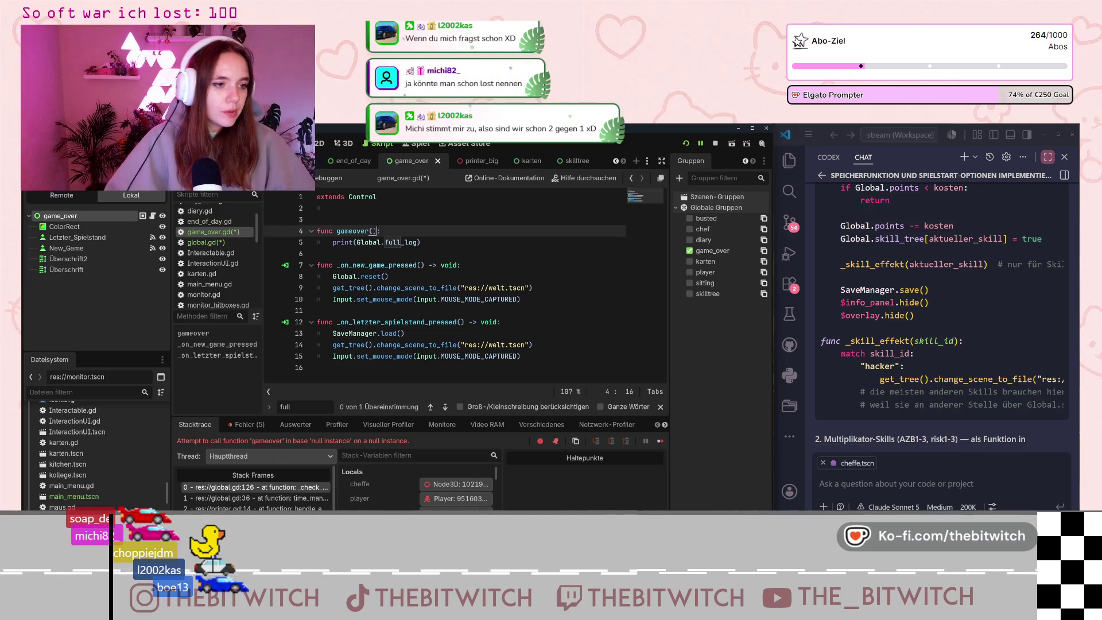
{"action": "type", "text": "_rea"}
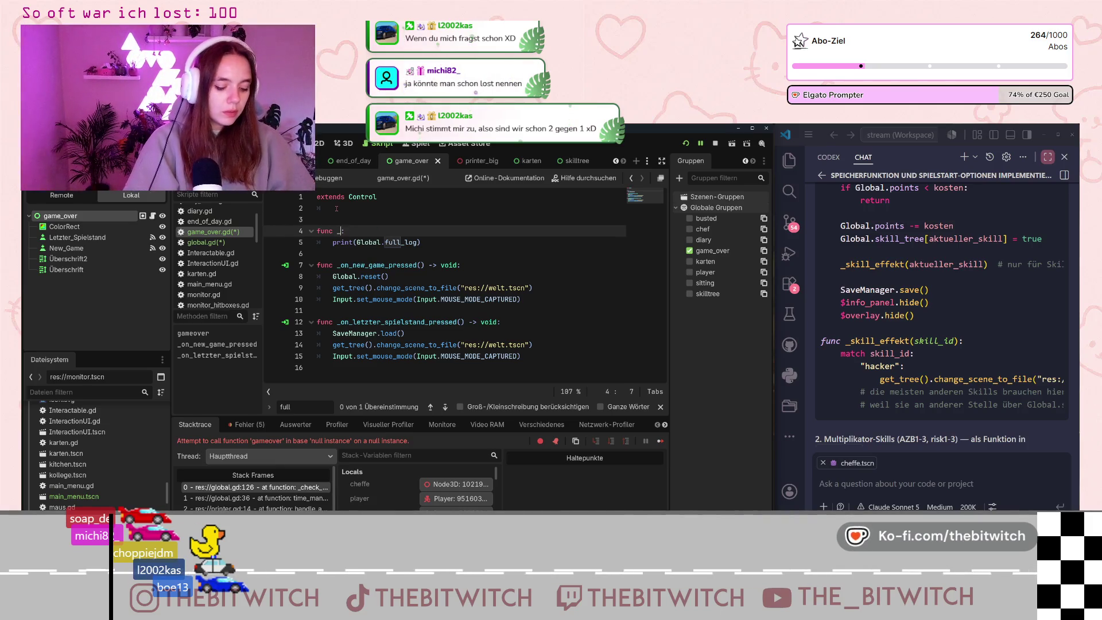
{"action": "type", "text": "dy"}
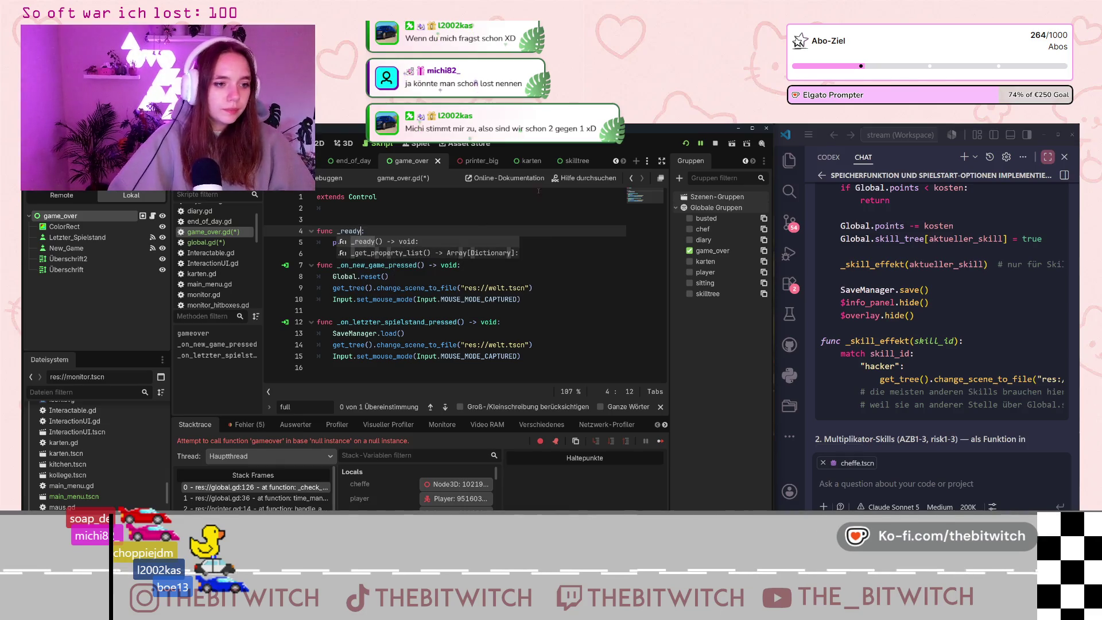
{"action": "key", "text": "Escape"}
{"action": "left_click", "coordinate": [505, 265]}
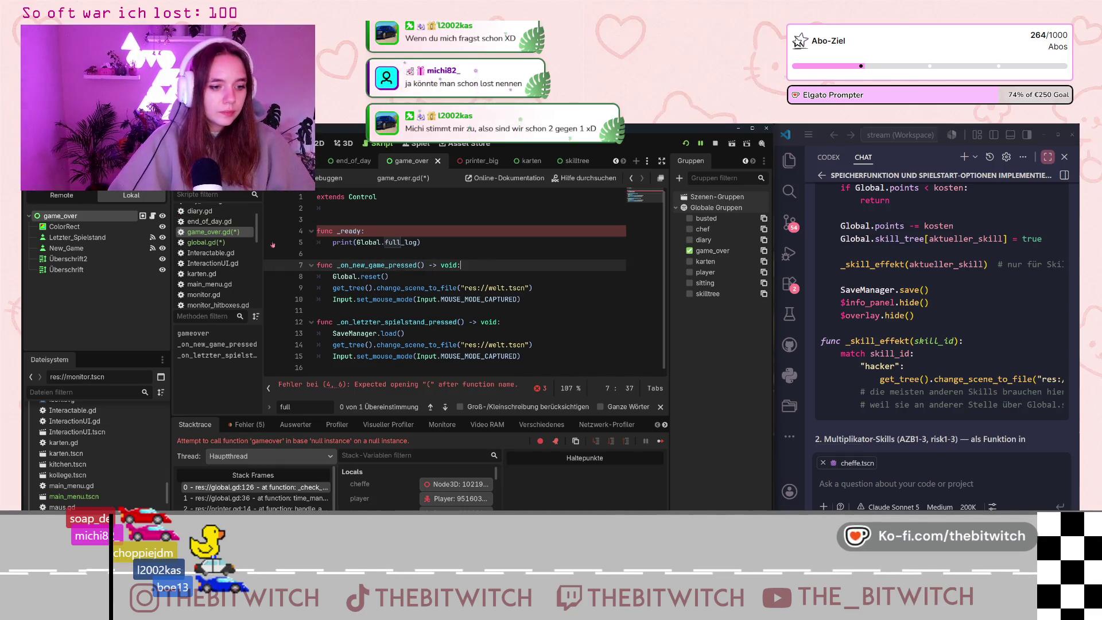
{"action": "left_click", "coordinate": [361, 232]}
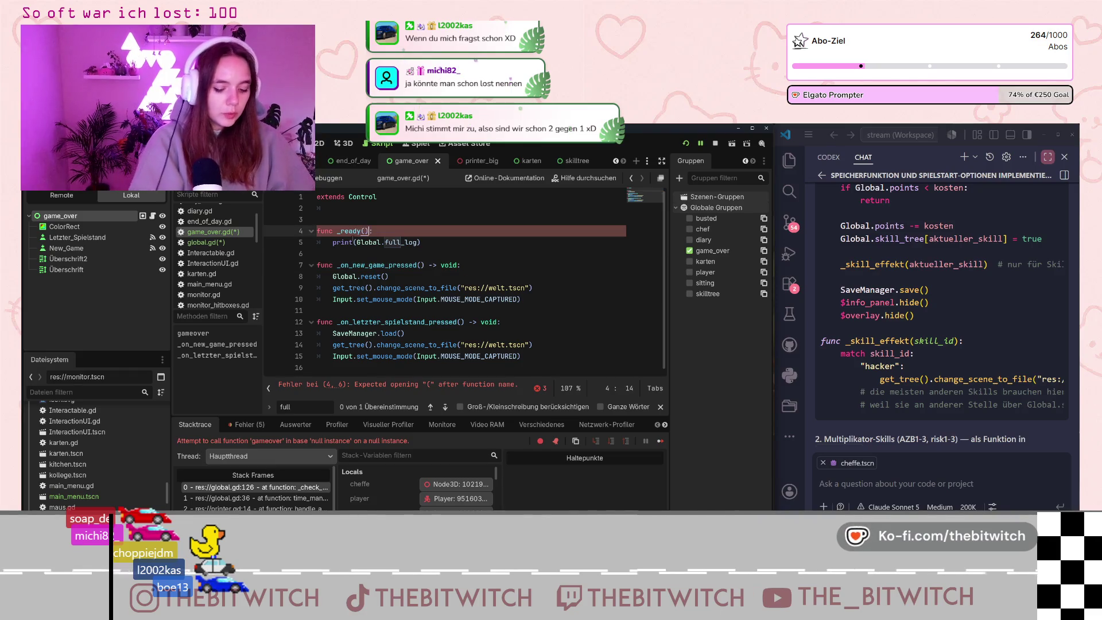
{"action": "type", "text": "()"}
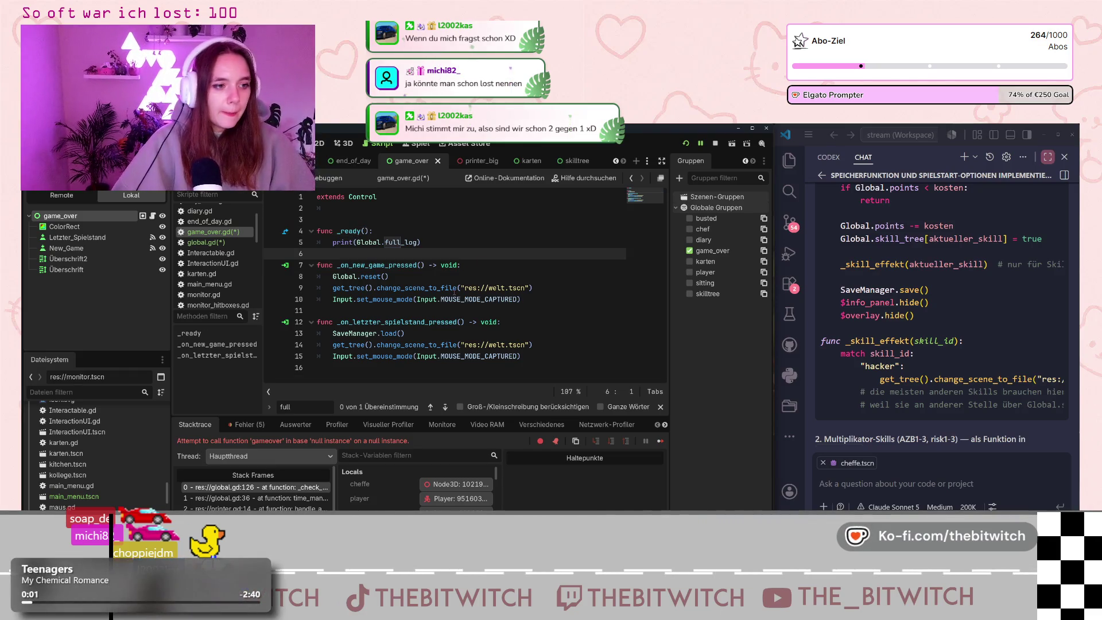
{"action": "left_click", "coordinate": [454, 288]}
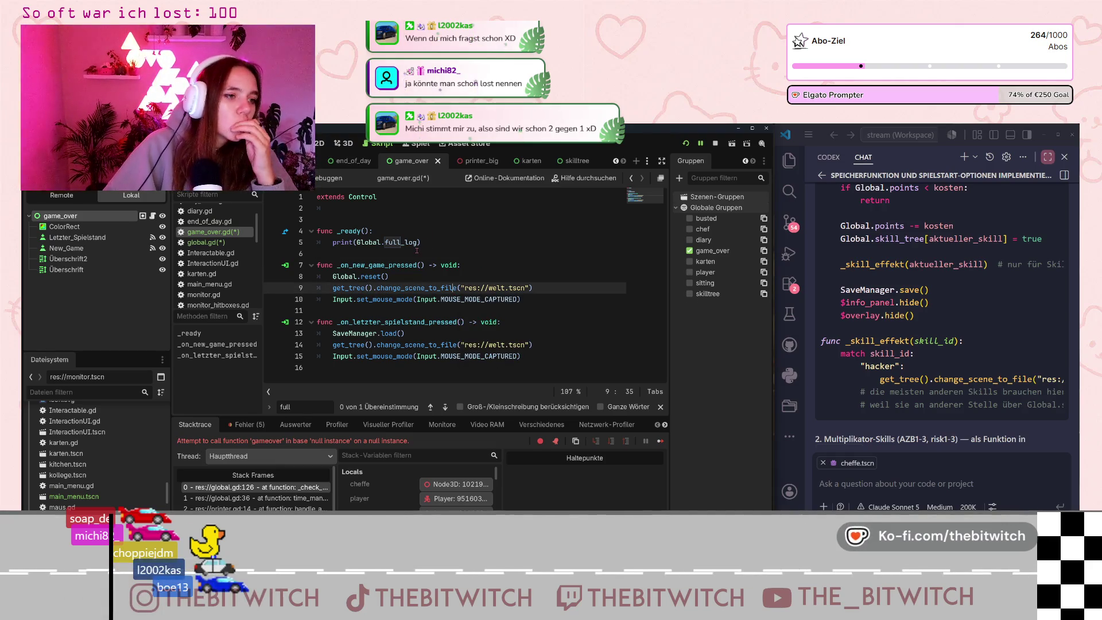
{"action": "left_click", "coordinate": [351, 161]}
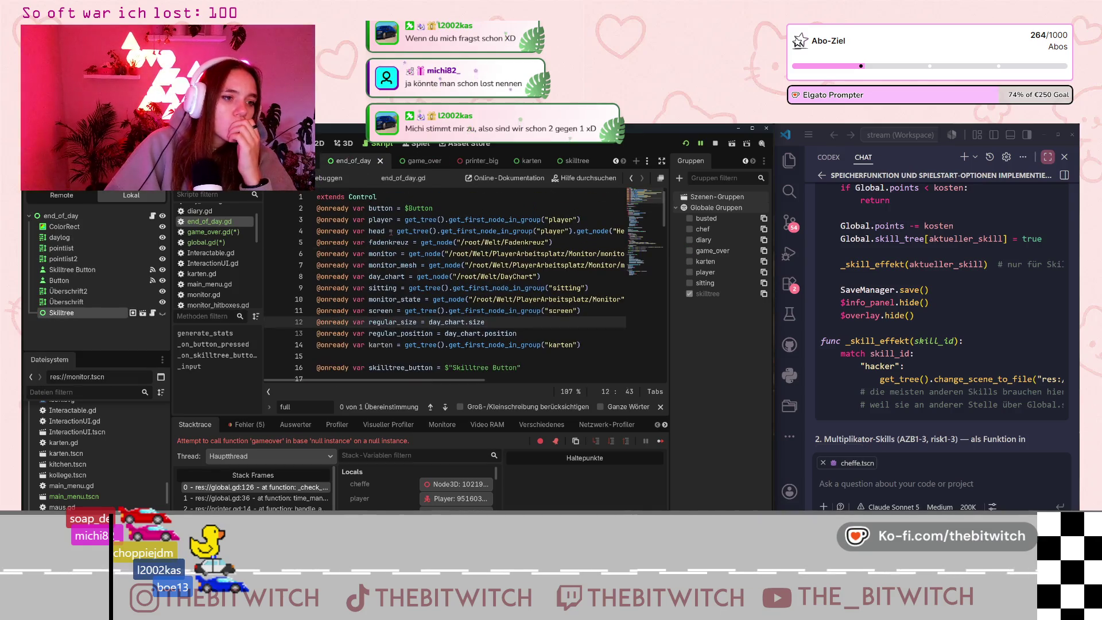
Review end_of_day.gd and global.gd, save all edited scripts with Ctrl+S, and return to game_over.gd.
{"action": "scroll", "coordinate": [390, 232], "scroll_direction": "down", "scroll_amount": 6}
{"action": "scroll", "coordinate": [389, 233], "scroll_direction": "down", "scroll_amount": 5}
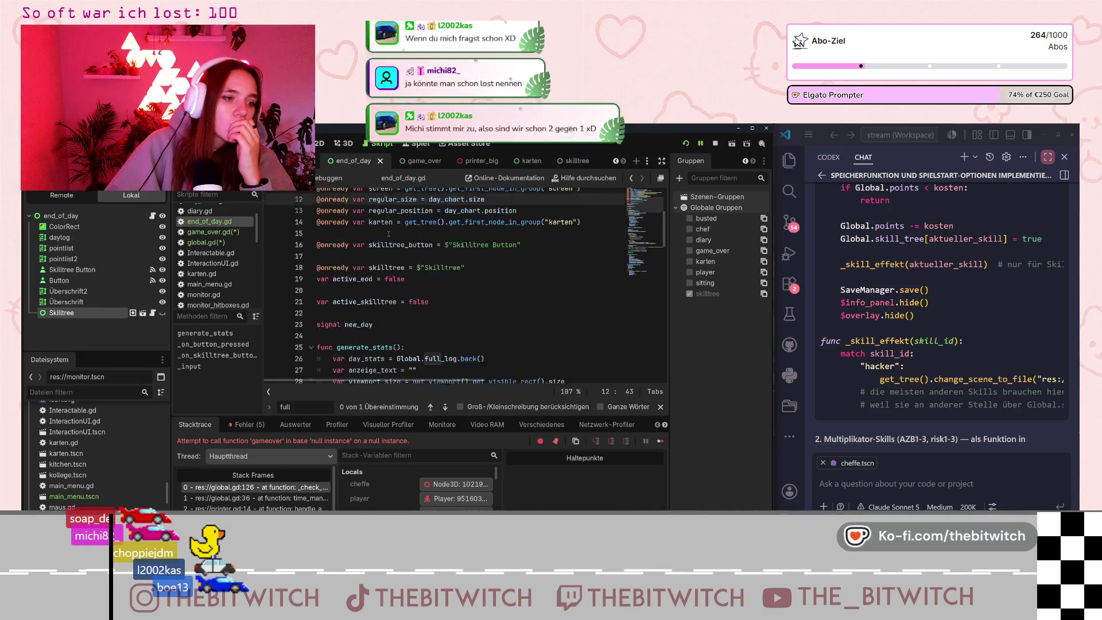
{"action": "left_click", "coordinate": [206, 242]}
{"action": "scroll", "coordinate": [373, 293], "scroll_direction": "up", "scroll_amount": 20}
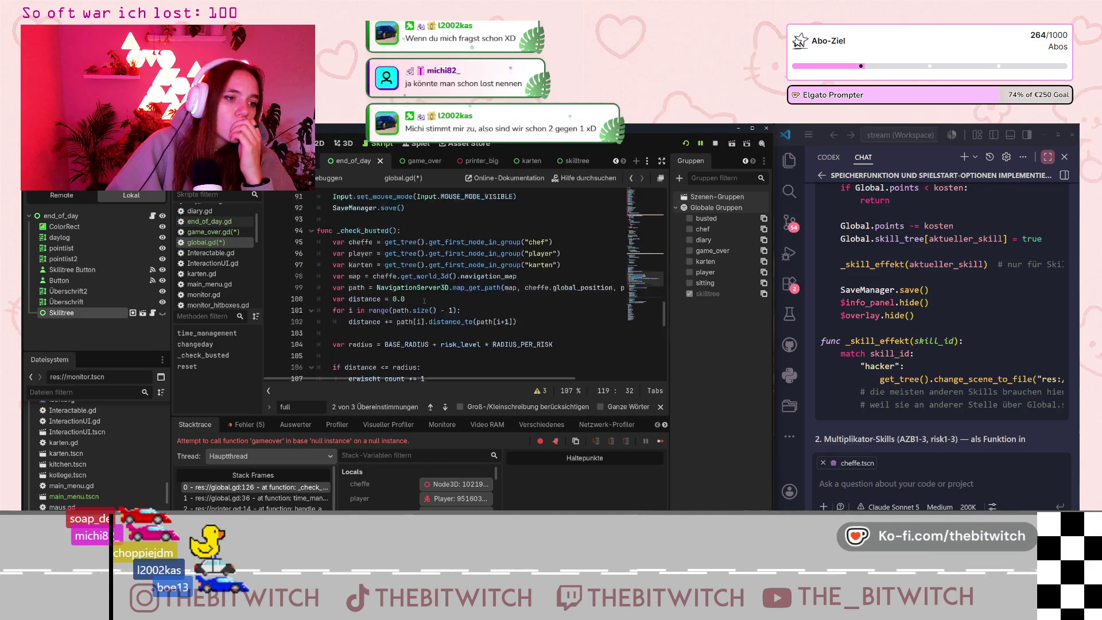
{"action": "scroll", "coordinate": [418, 307], "scroll_direction": "down", "scroll_amount": 5}
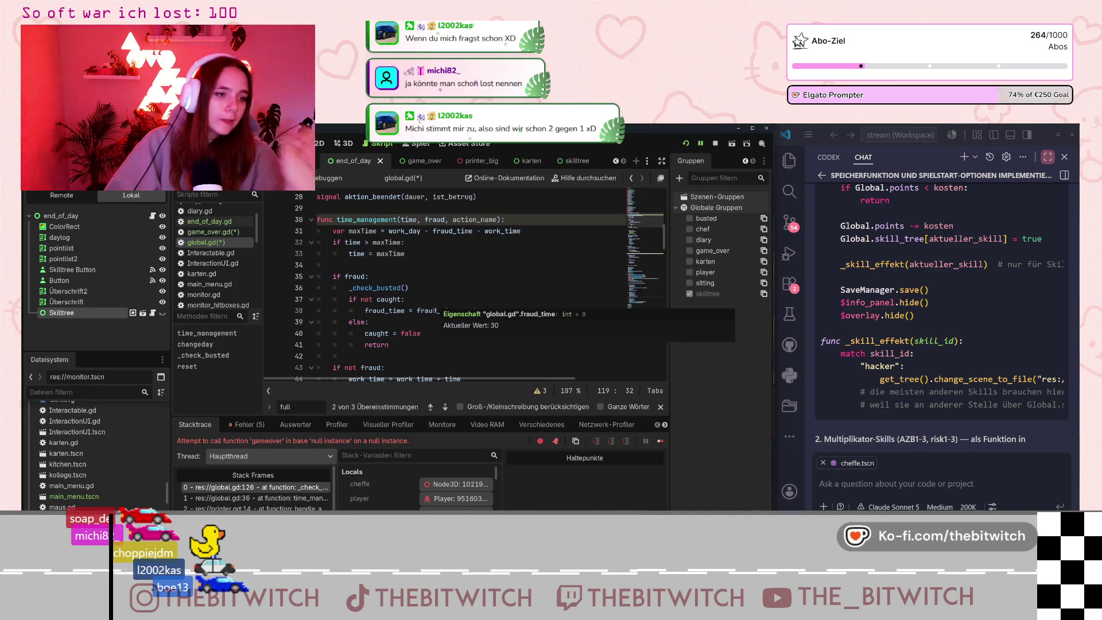
{"action": "left_click", "coordinate": [446, 299]}
{"action": "key", "text": "ctrl+s"}
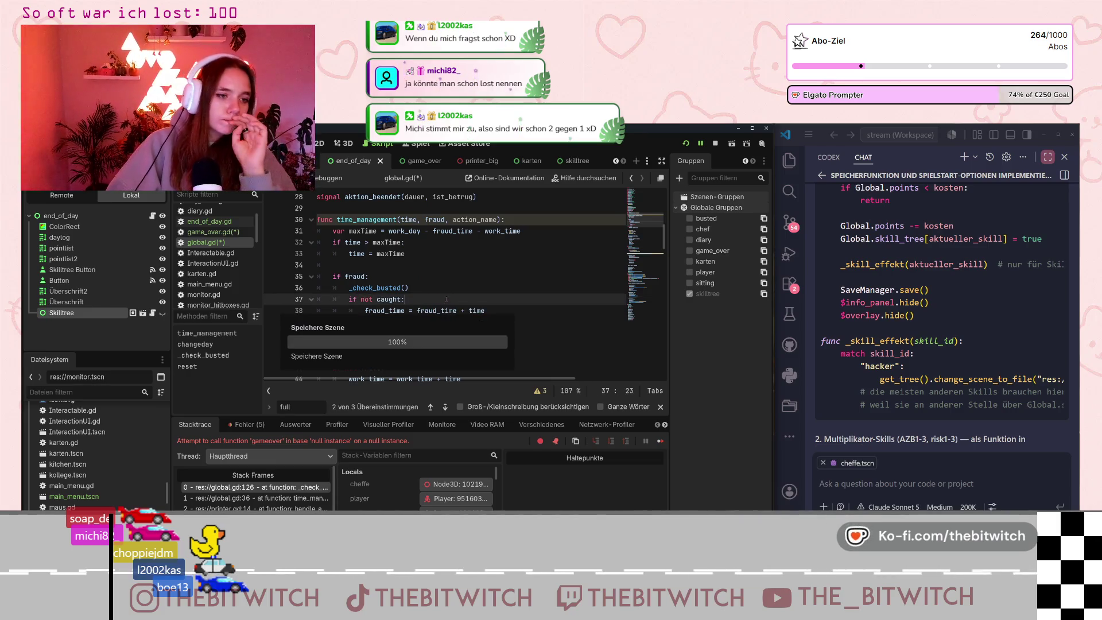
{"action": "left_click", "coordinate": [422, 161]}
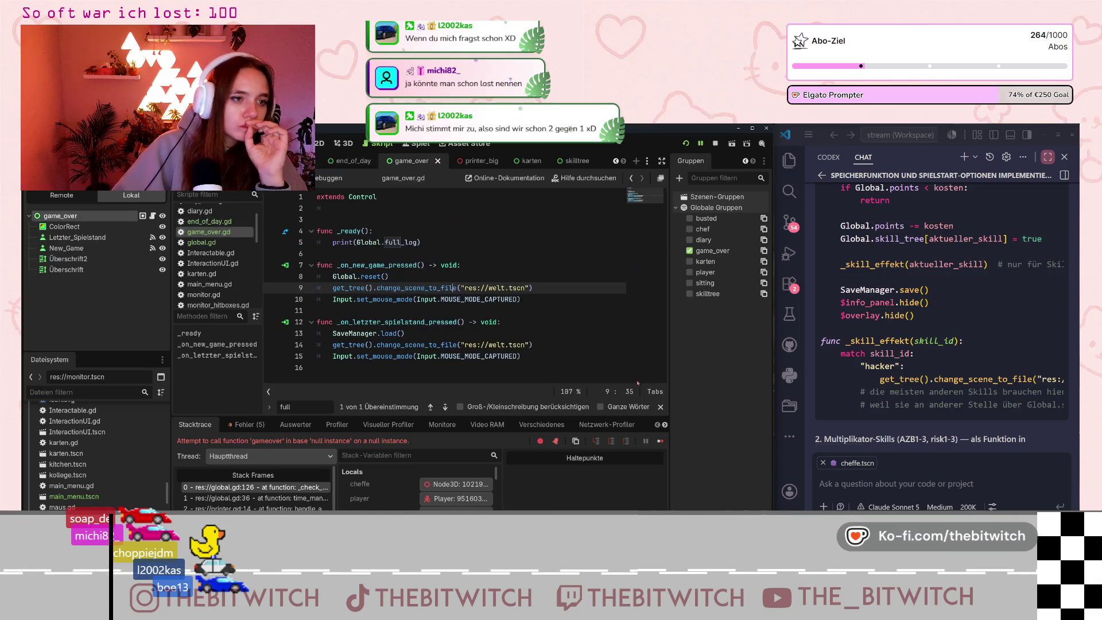
Ask Copilot chat, in German, why game_over's _ready isn't executed and how to trigger code on scene load.
{"action": "left_click", "coordinate": [549, 325]}
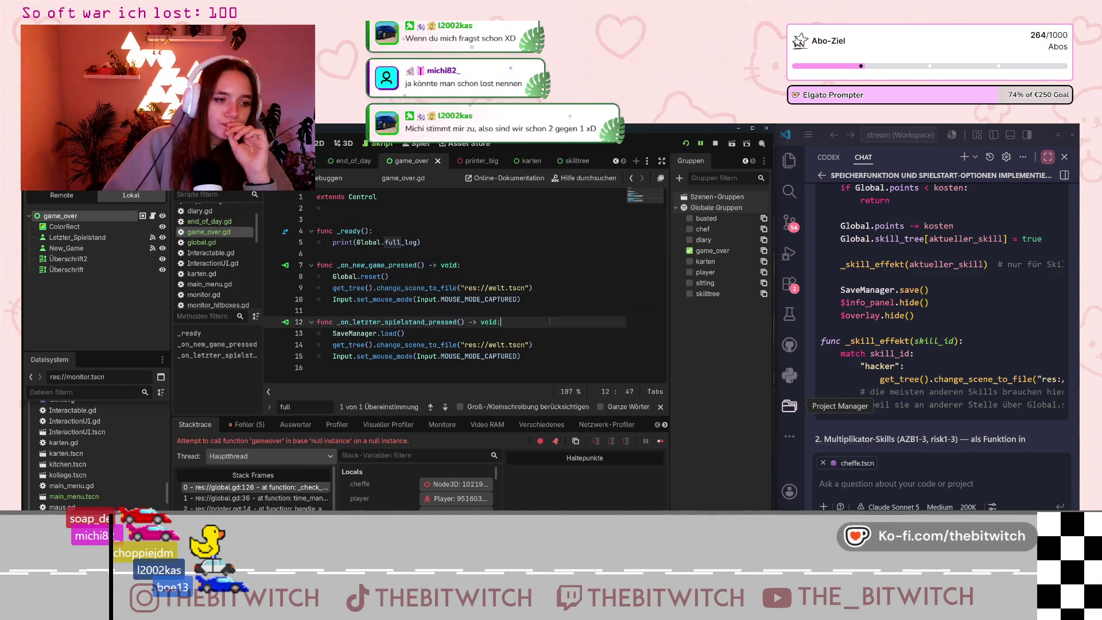
{"action": "left_click", "coordinate": [967, 459]}
{"action": "type", "text": "warum wir"}
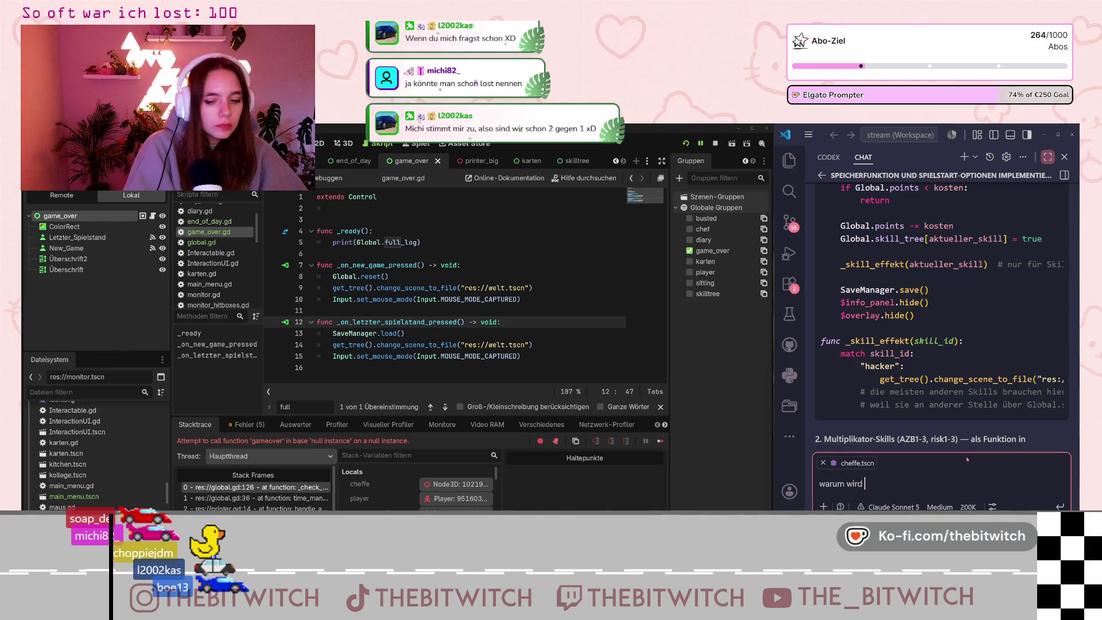
{"action": "type", "text": "dy in game_"}
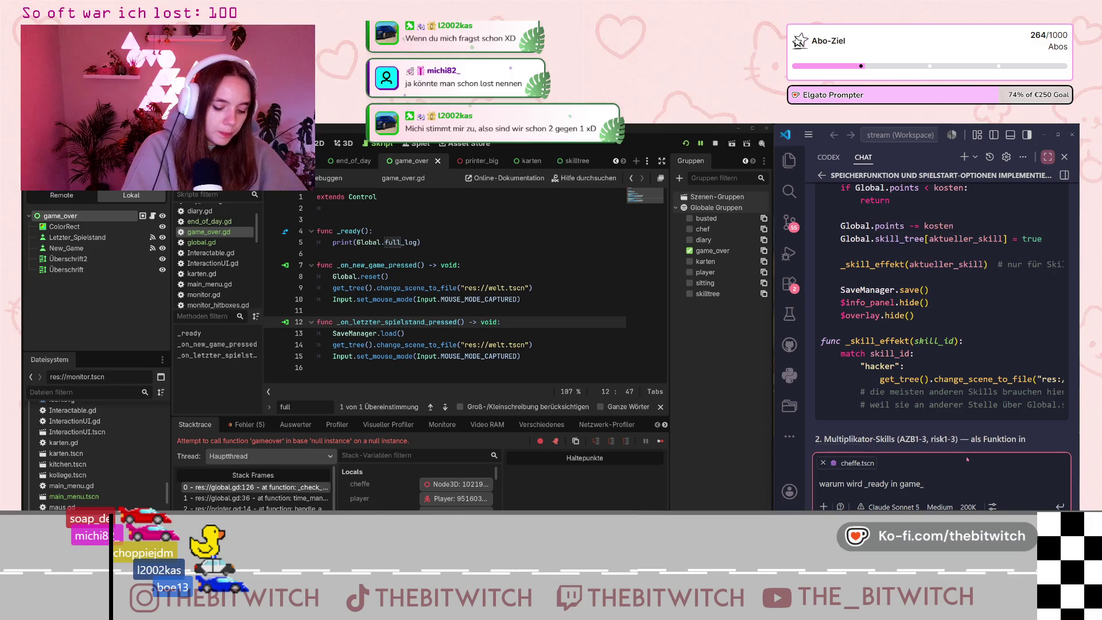
{"action": "type", "text": " t au"}
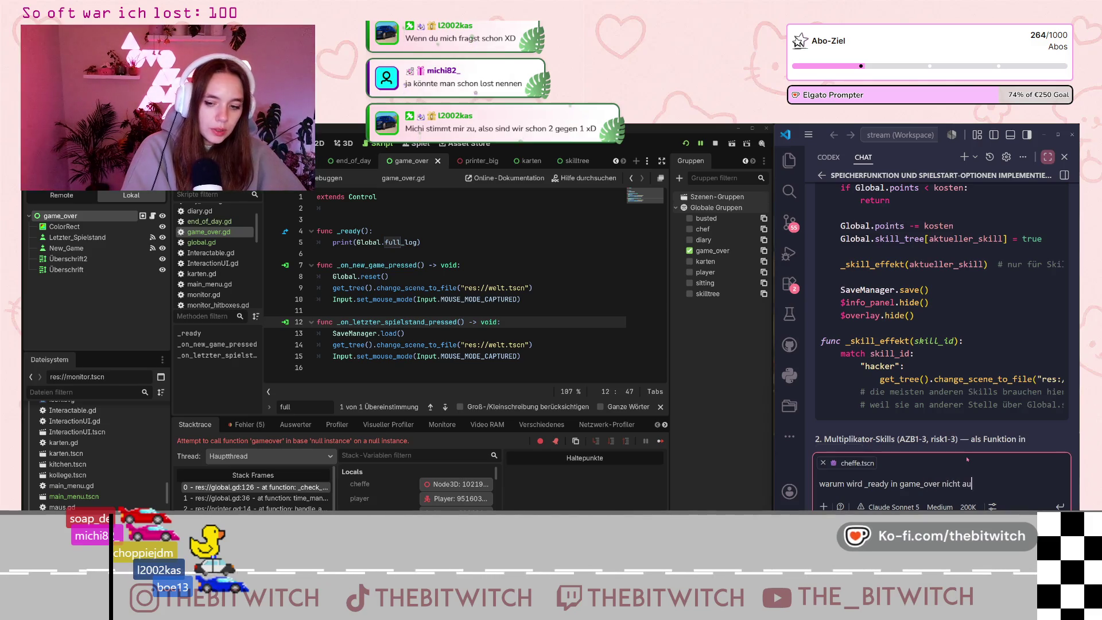
{"action": "type", "text": "sgeführt und"}
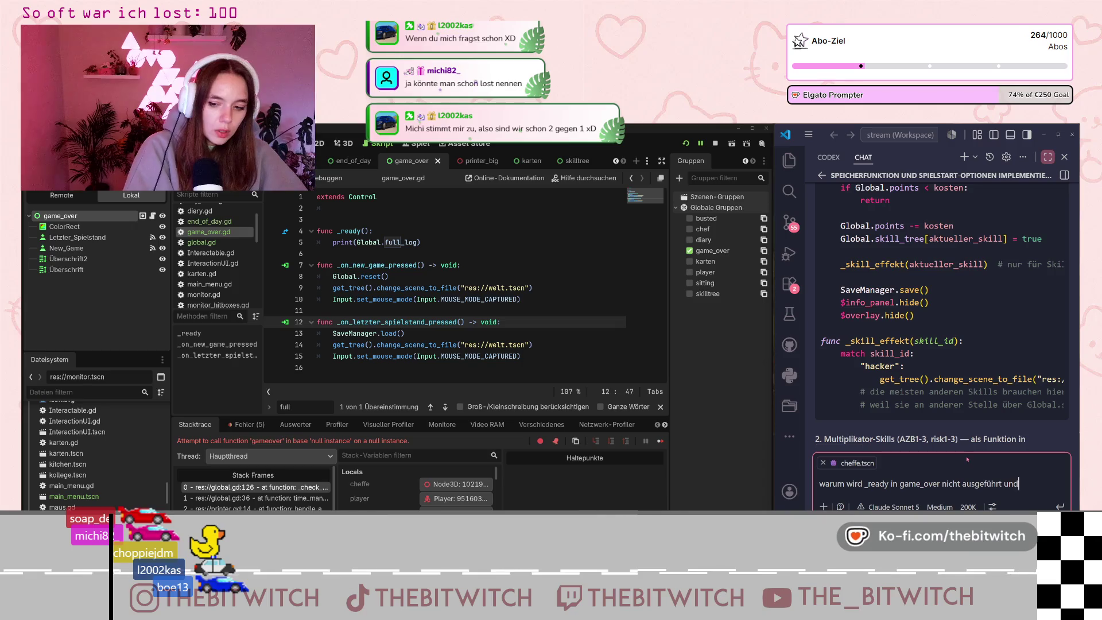
{"action": "type", "text": "ich "}
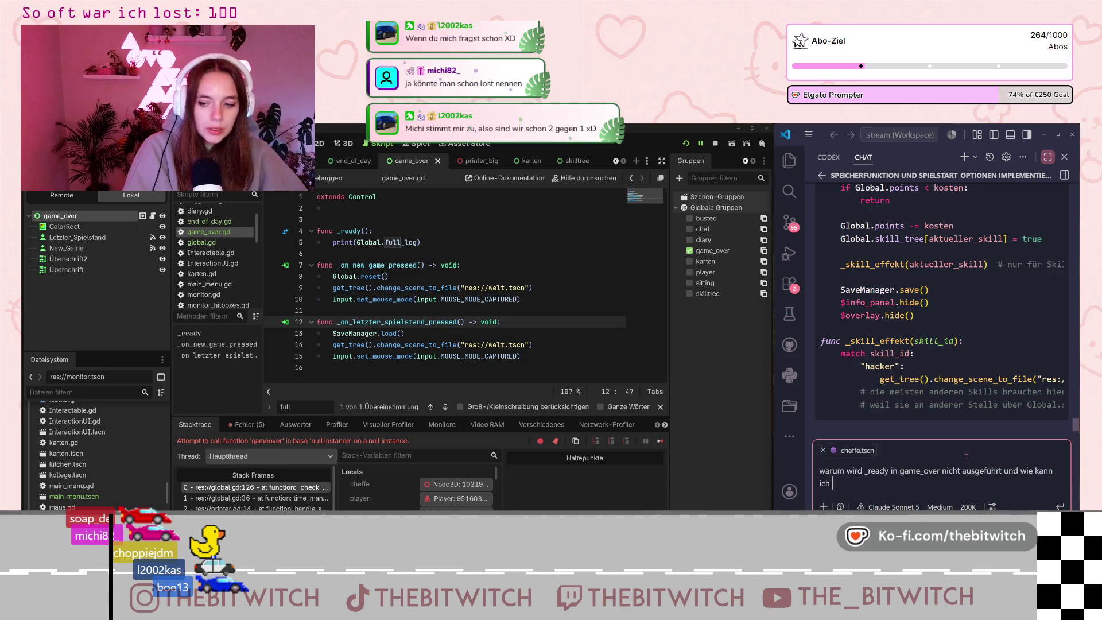
{"action": "type", "text": "as"}
{"action": "key", "text": "BackSpace"}
{"action": "key", "text": "BackSpace"}
{"action": "key", "text": "BackSpace"}
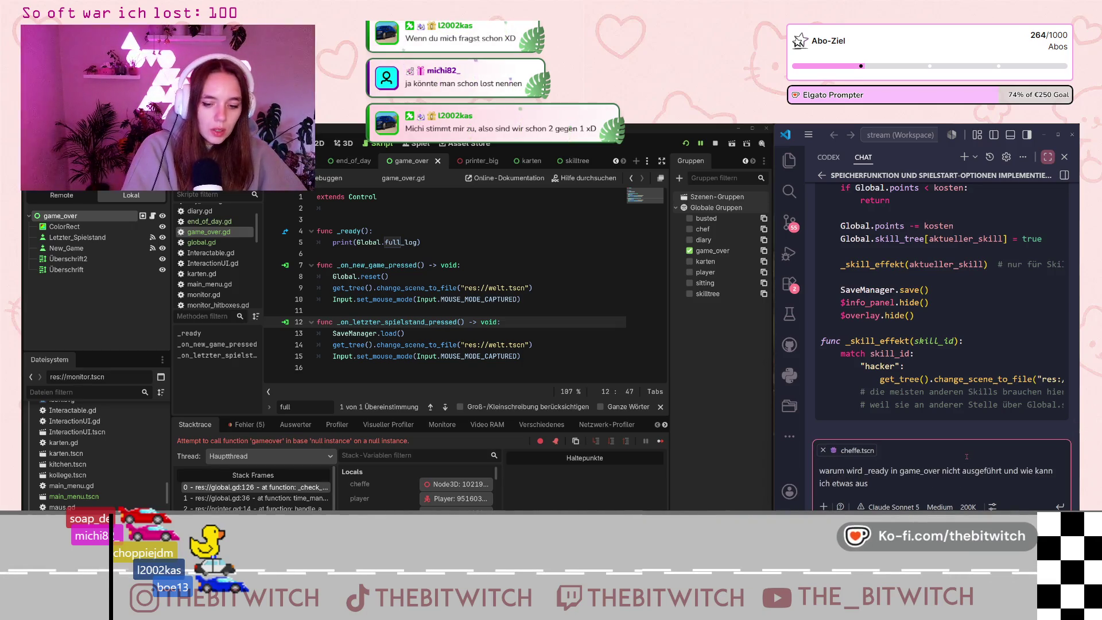
{"action": "type", "text": "in game_over"}
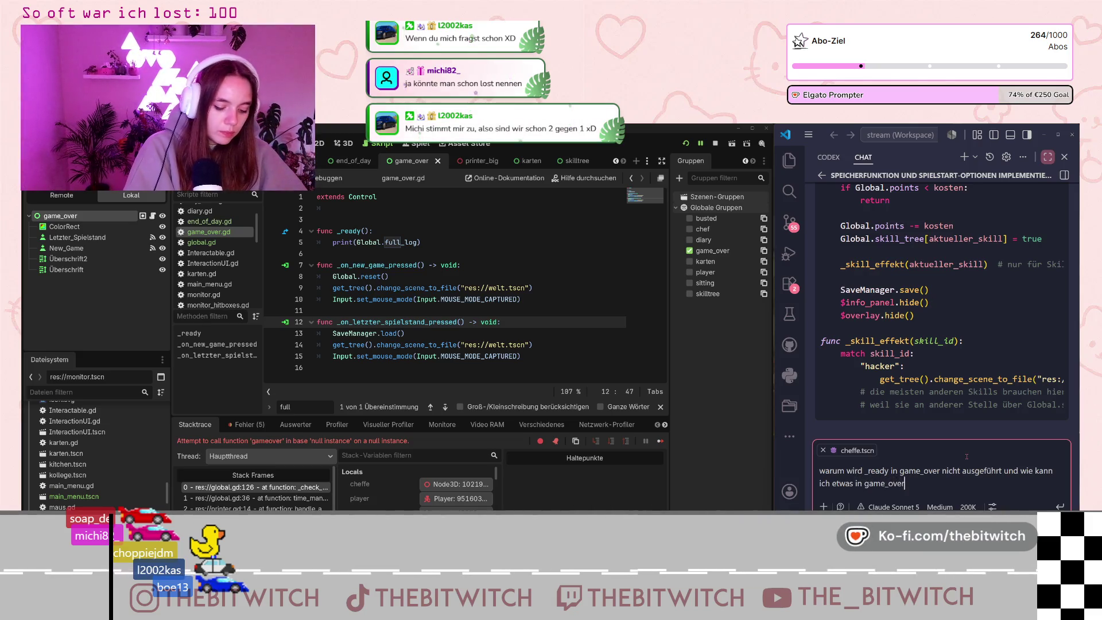
{"action": "type", "text": ", dass direkt beim aufrufen"}
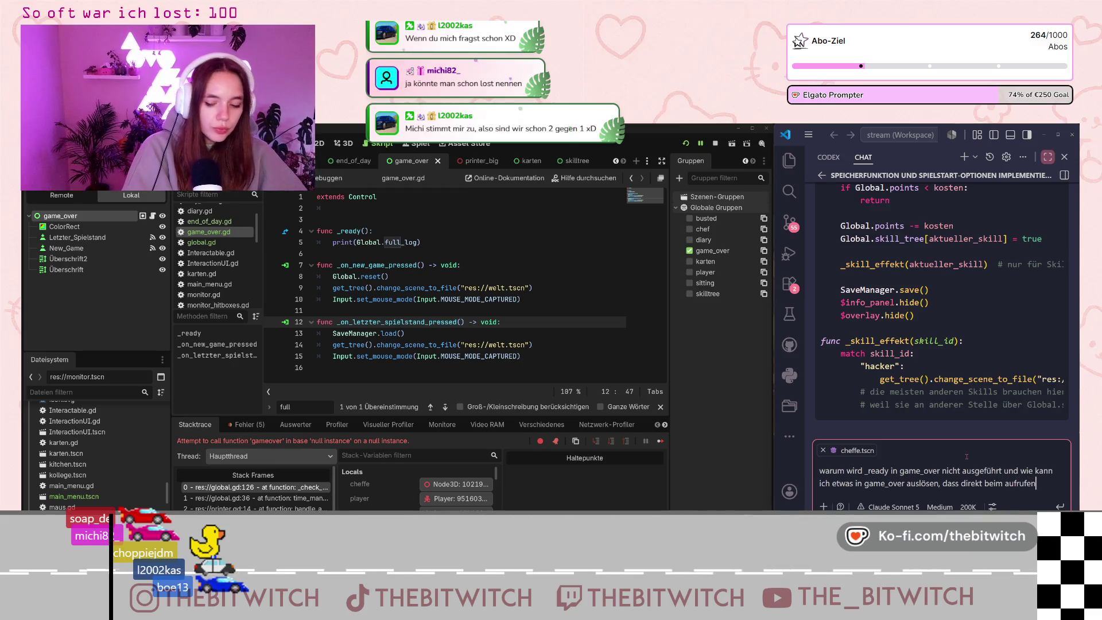
{"action": "type", "text": " der szene "}
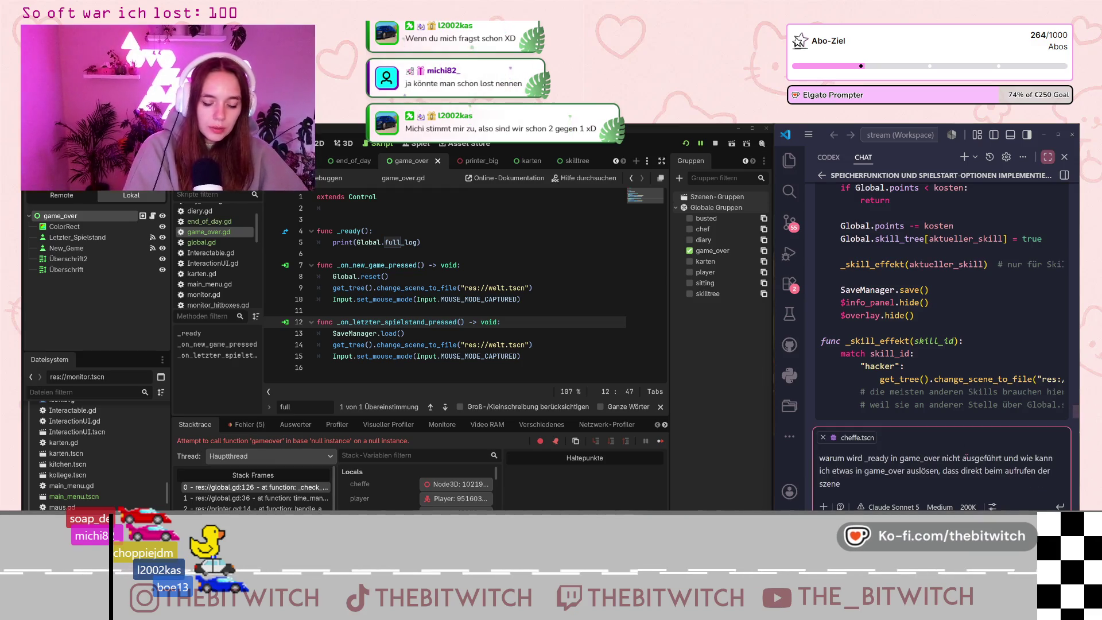
{"action": "type", "text": "ausgelöst wird?"}
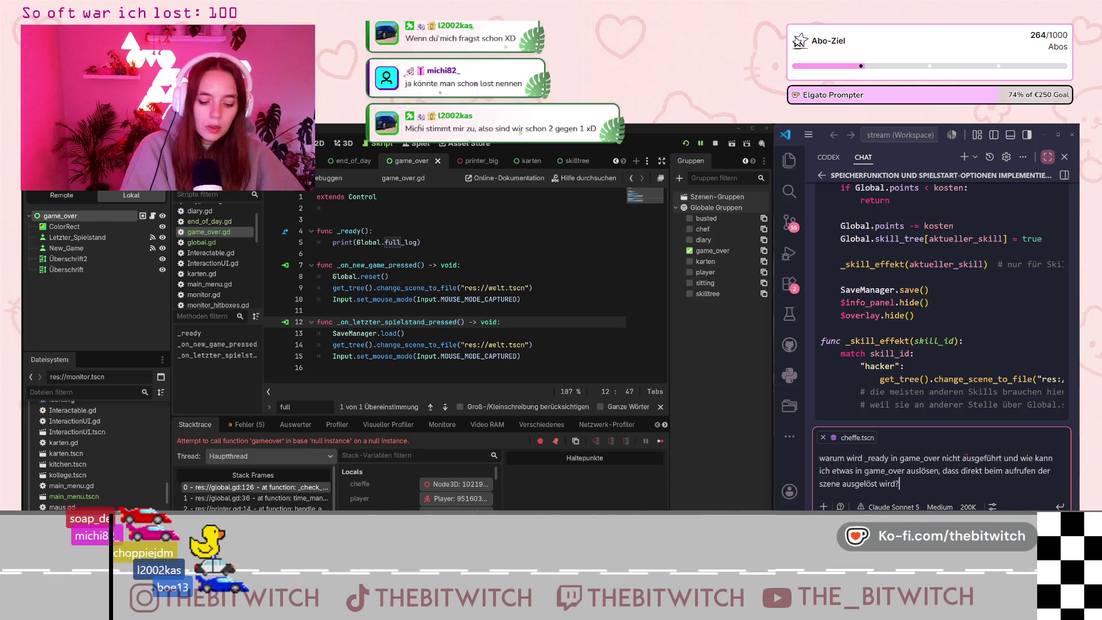
{"action": "key", "text": "Return"}
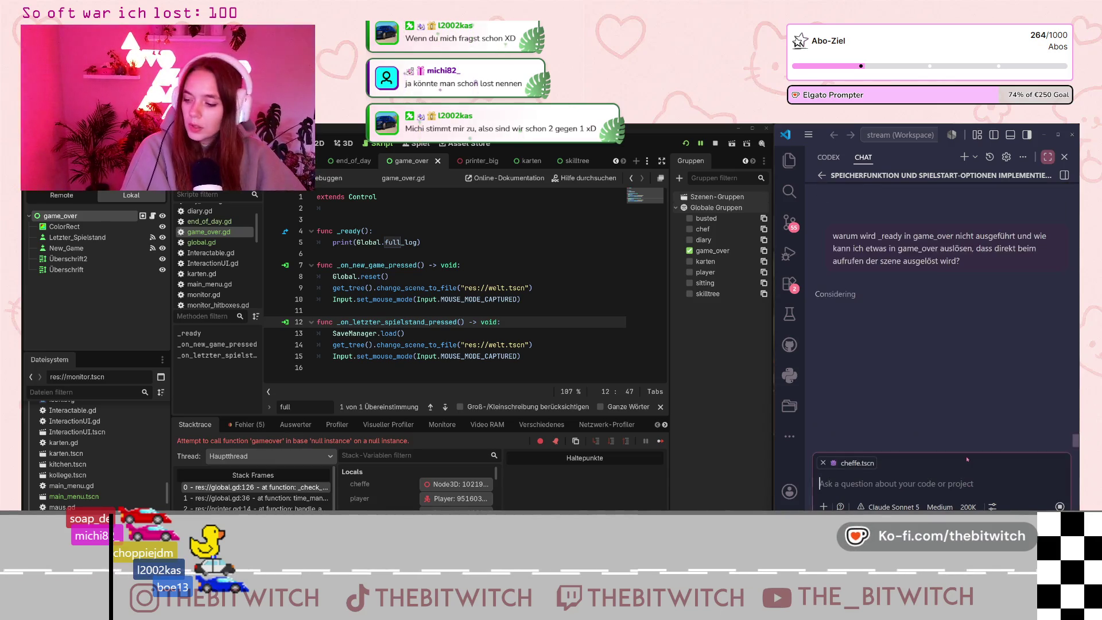
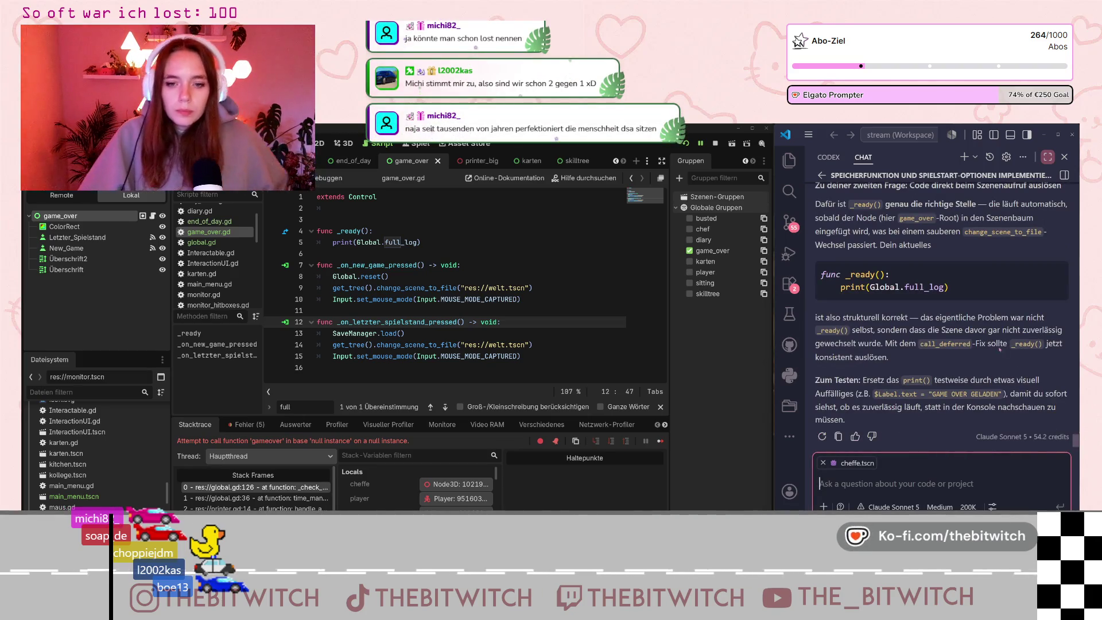
Open global.gd and bring the change_scene_to_file call on line 124 into view.
{"action": "scroll", "coordinate": [996, 317], "scroll_direction": "up", "scroll_amount": 2}
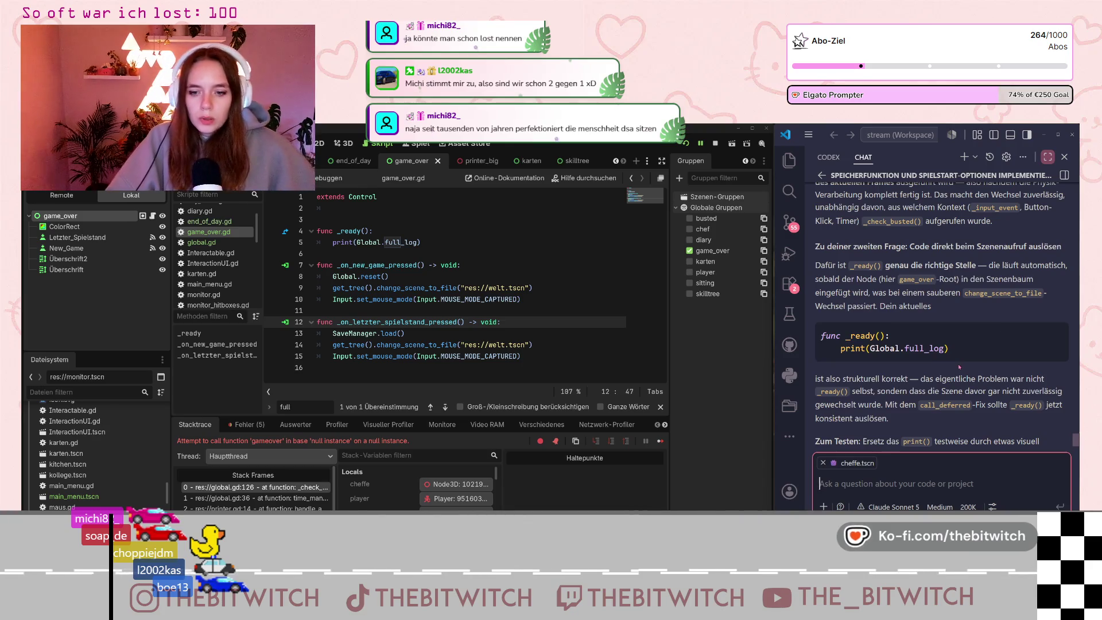
{"action": "scroll", "coordinate": [982, 360], "scroll_direction": "down", "scroll_amount": 1}
{"action": "scroll", "coordinate": [981, 360], "scroll_direction": "down", "scroll_amount": 1}
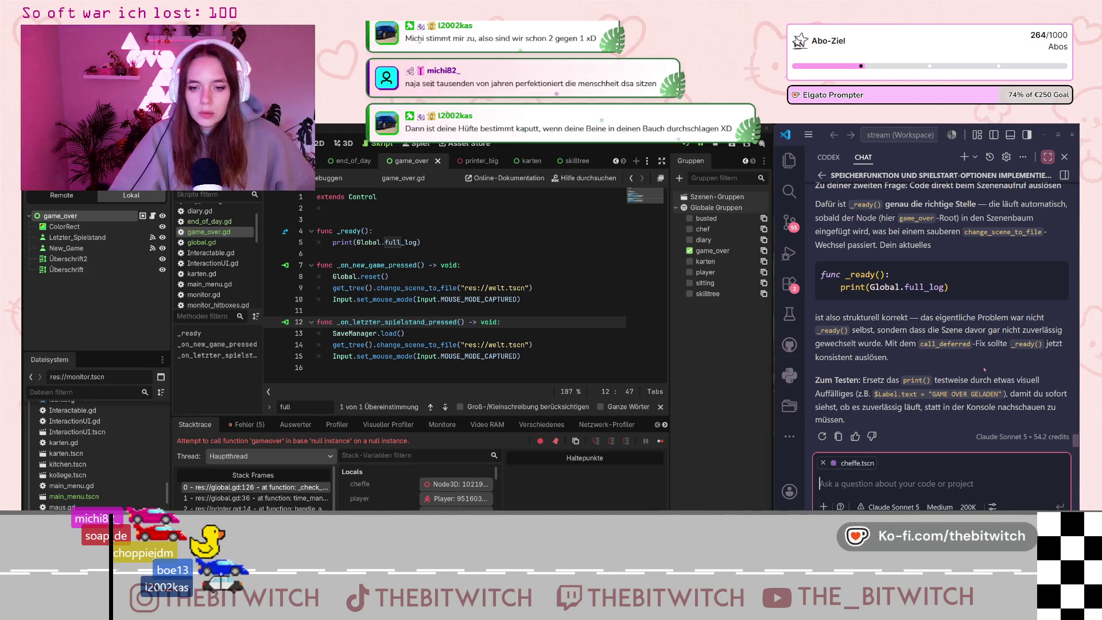
{"action": "scroll", "coordinate": [984, 369], "scroll_direction": "up", "scroll_amount": 5}
{"action": "scroll", "coordinate": [974, 306], "scroll_direction": "up", "scroll_amount": 3}
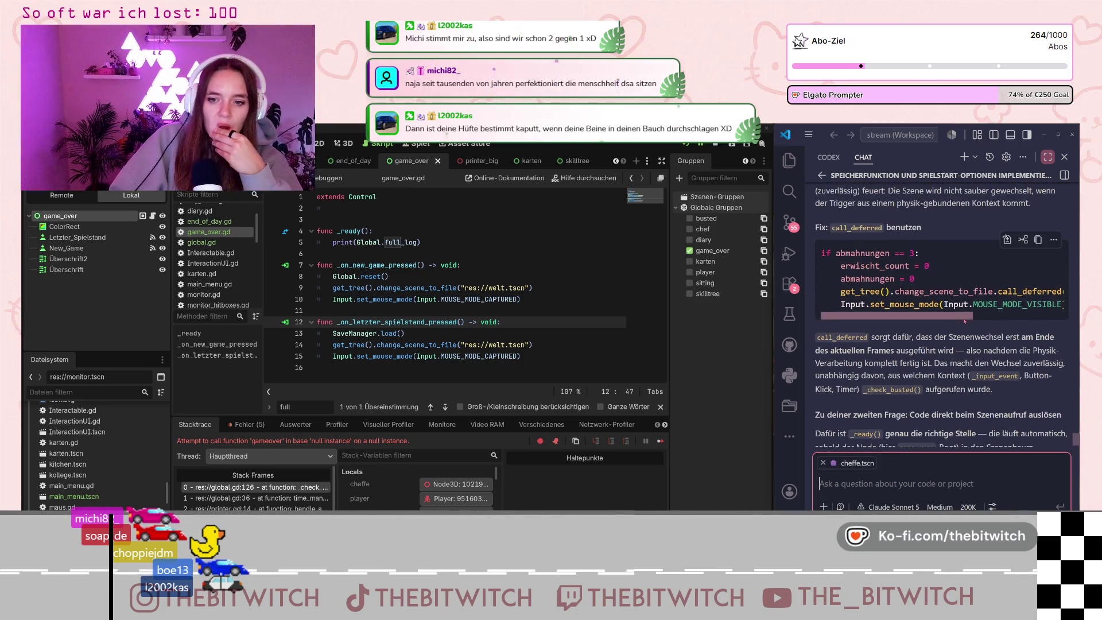
{"action": "scroll", "coordinate": [967, 320], "scroll_direction": "right", "scroll_amount": 5}
{"action": "scroll", "coordinate": [970, 320], "scroll_direction": "left", "scroll_amount": 4}
{"action": "scroll", "coordinate": [972, 319], "scroll_direction": "left", "scroll_amount": 1}
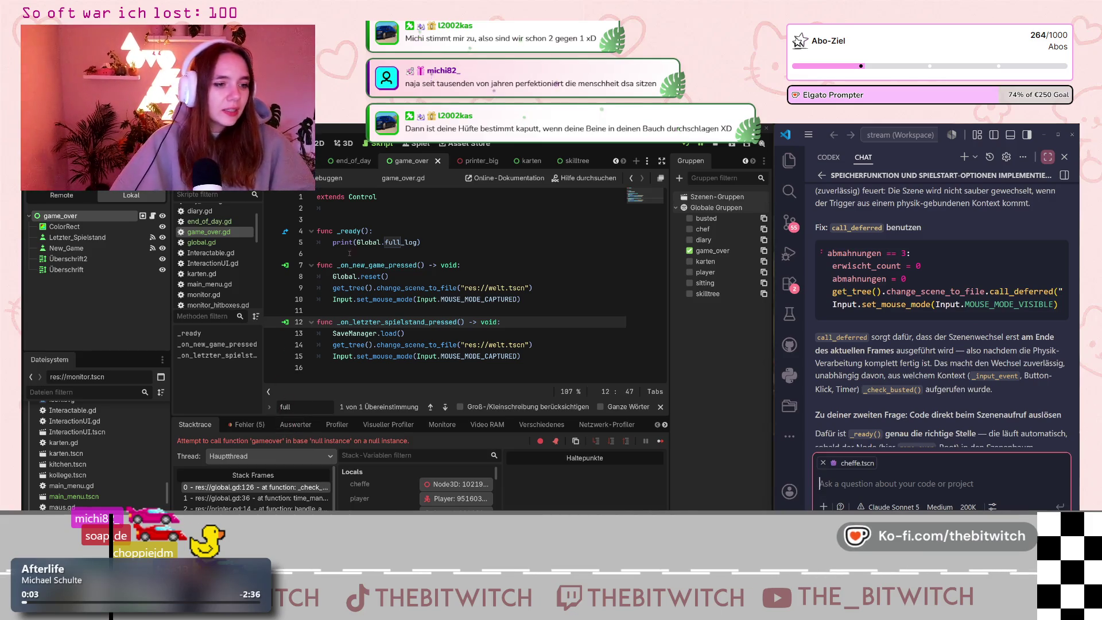
{"action": "left_click", "coordinate": [228, 243]}
{"action": "scroll", "coordinate": [430, 249], "scroll_direction": "down", "scroll_amount": 15}
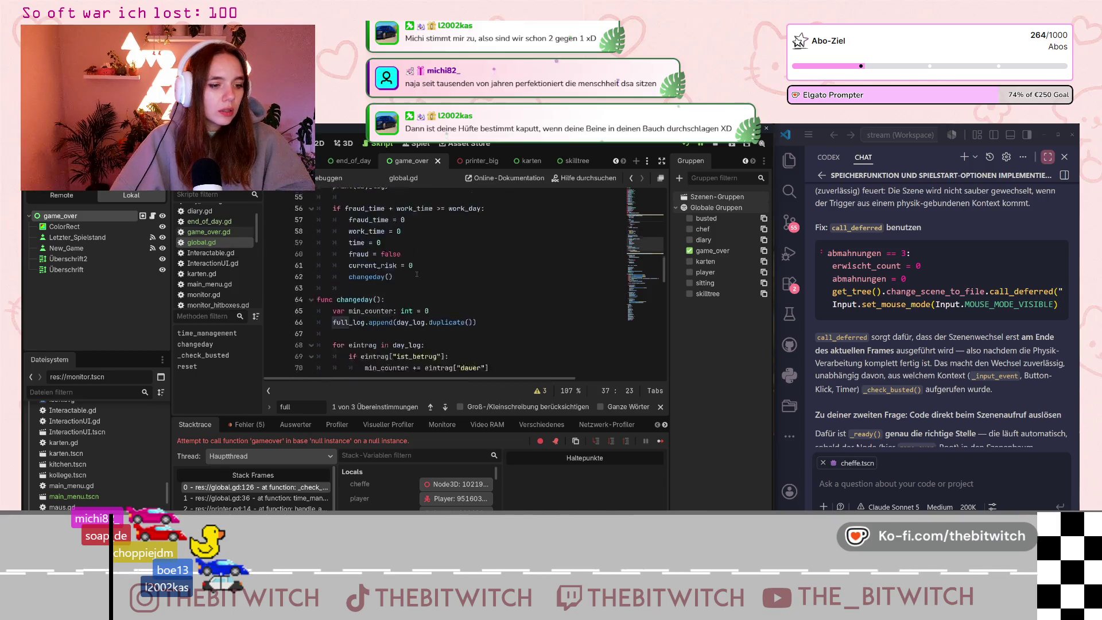
{"action": "scroll", "coordinate": [443, 270], "scroll_direction": "down", "scroll_amount": 10}
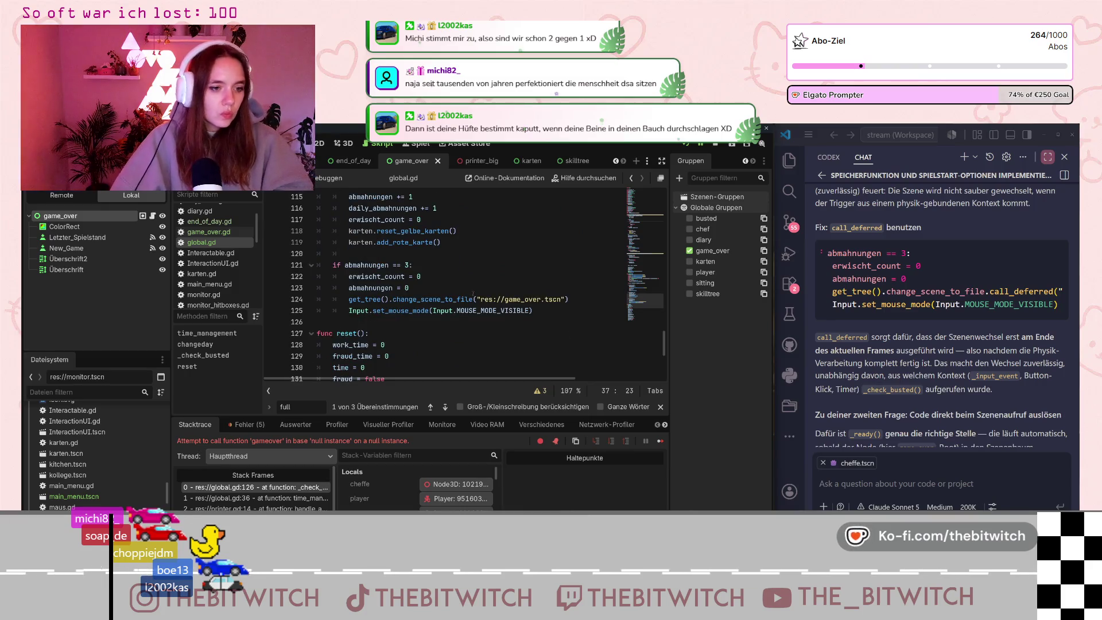
Append .call_deferred to change_scene_to_file, save global.gd and run the project.
{"action": "left_click", "coordinate": [473, 299]}
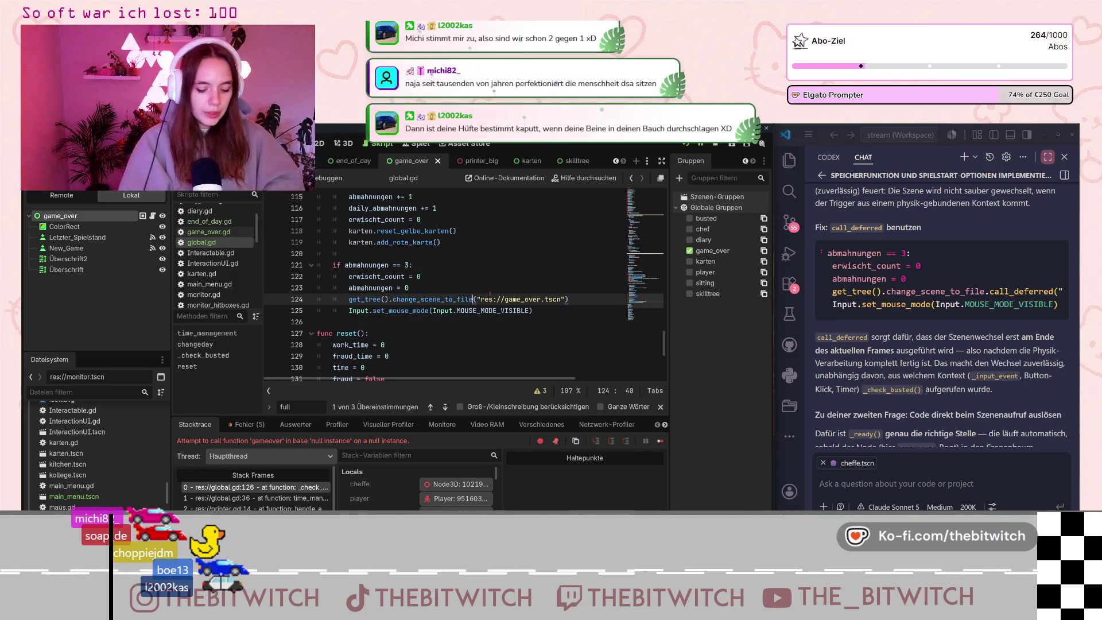
{"action": "type", "text": ".call_"}
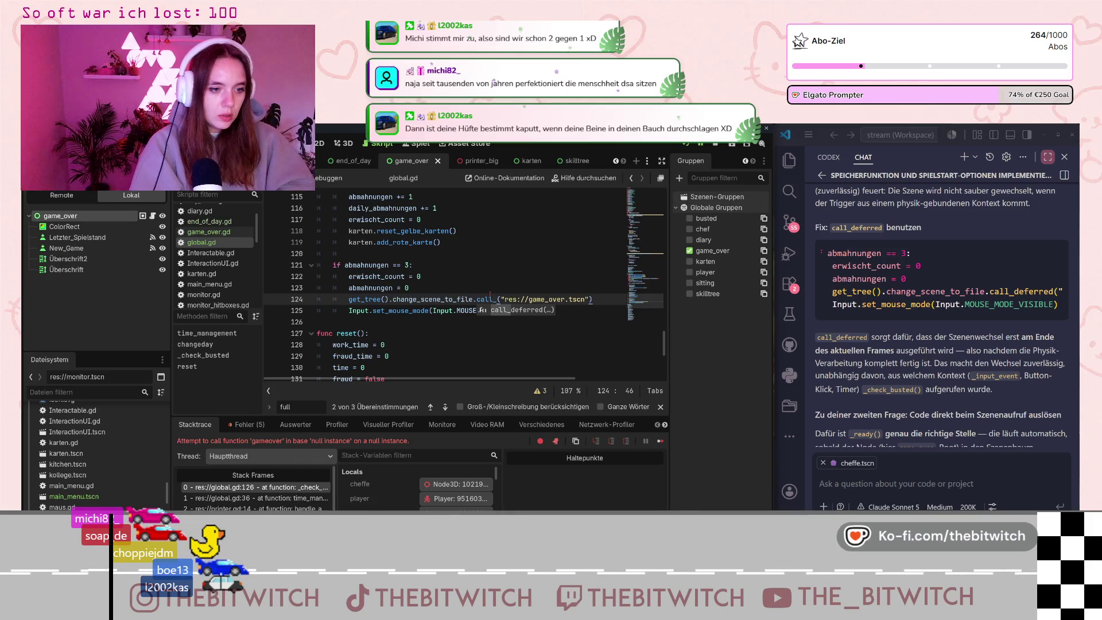
{"action": "type", "text": "deferred"}
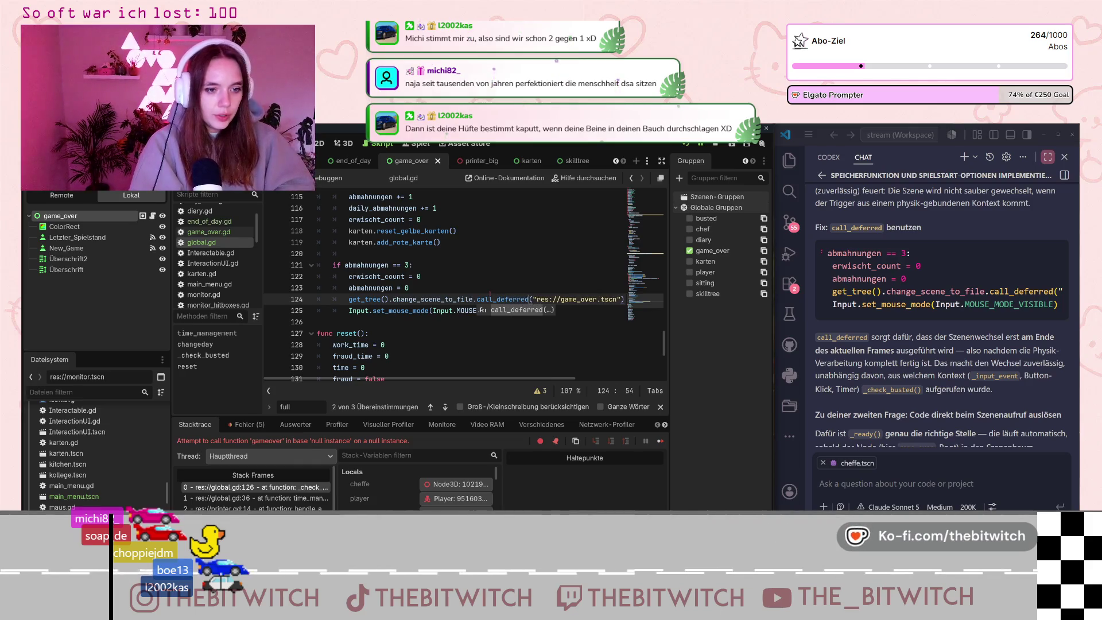
{"action": "left_click", "coordinate": [585, 357]}
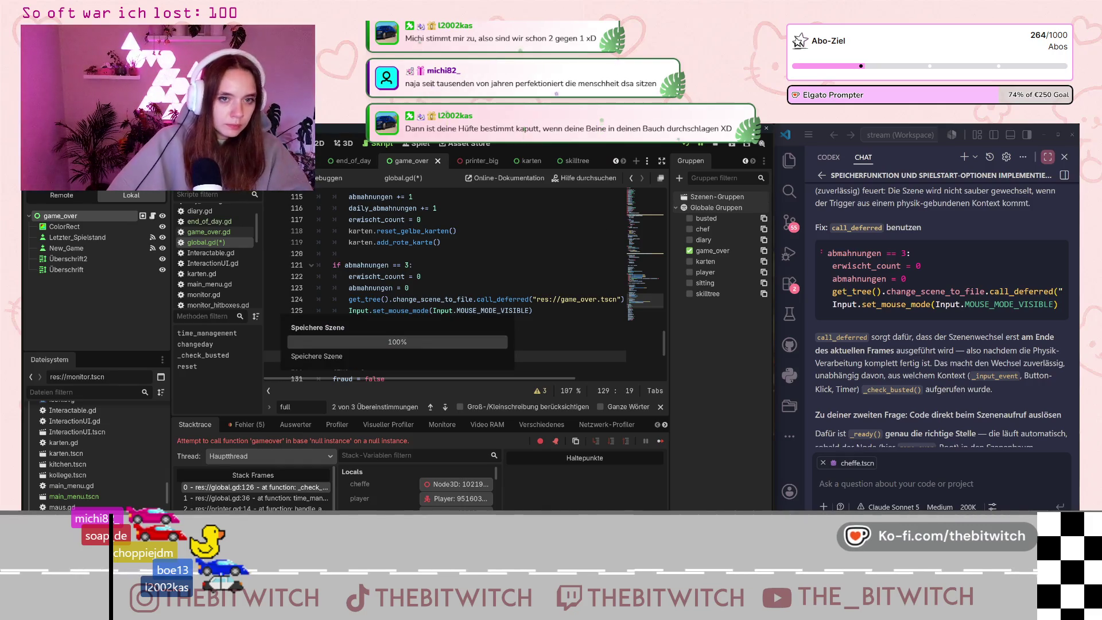
{"action": "key", "text": "ctrl+s"}
{"action": "left_click", "coordinate": [686, 146]}
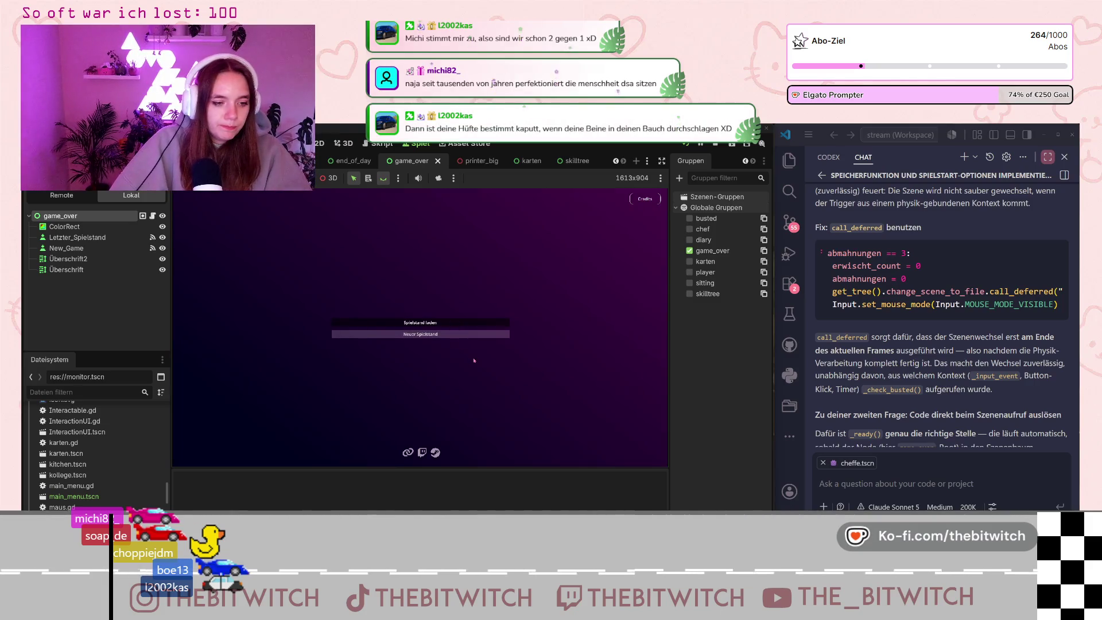
Load the saved game, walk into the lounge and get caught to trigger Game Over.
{"action": "left_click", "coordinate": [421, 323]}
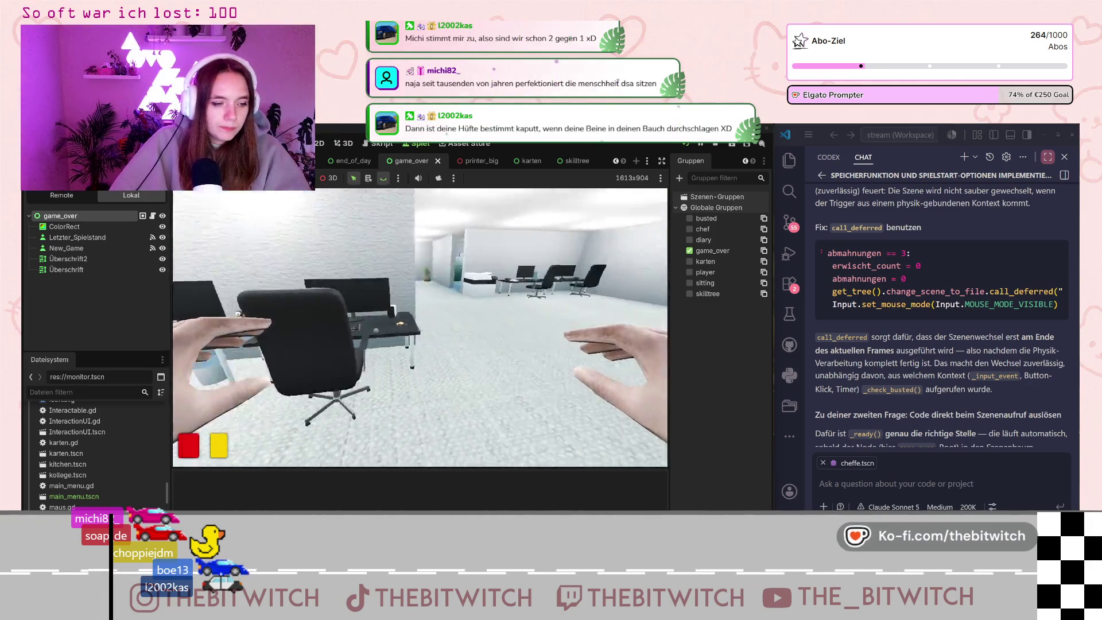
{"action": "key", "text": "w"}
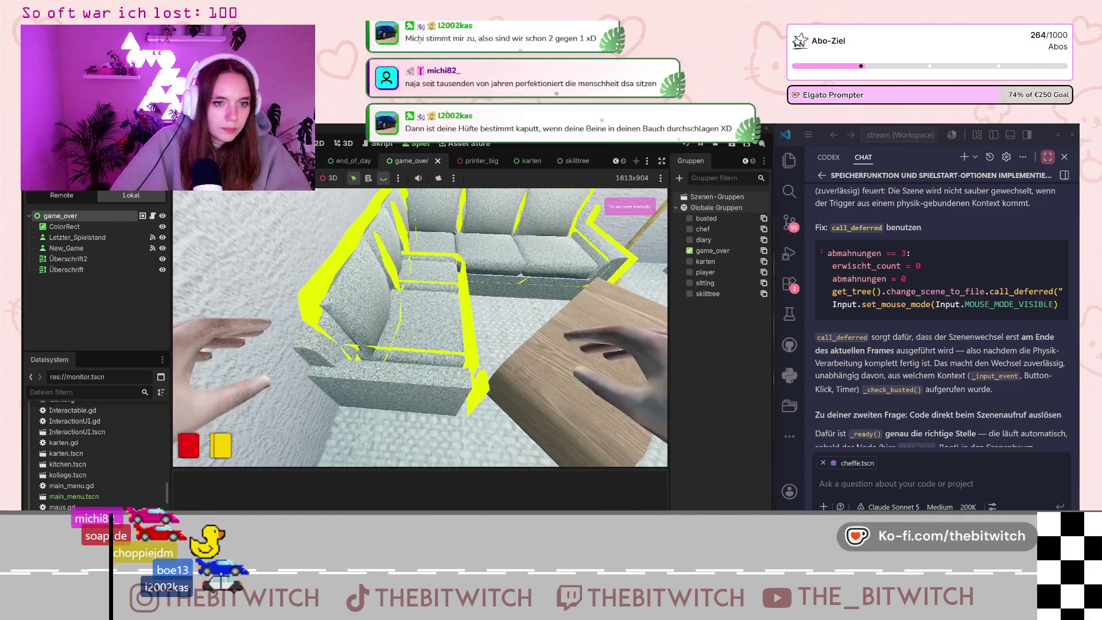
{"action": "key", "text": "e"}
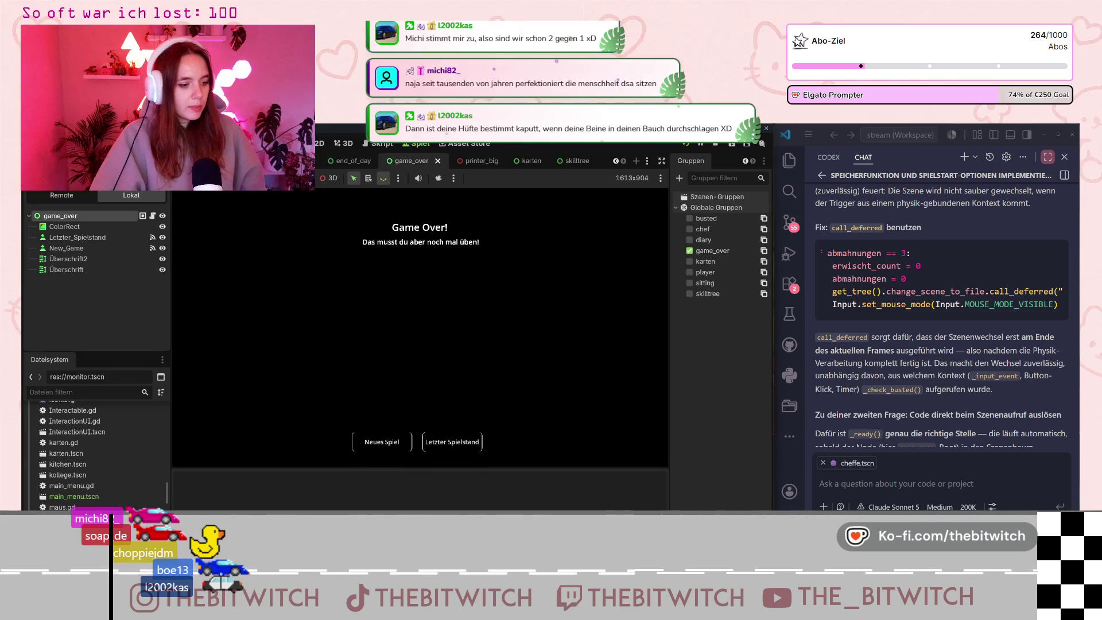
{"action": "scroll", "coordinate": [974, 435], "scroll_direction": "down", "scroll_amount": 3}
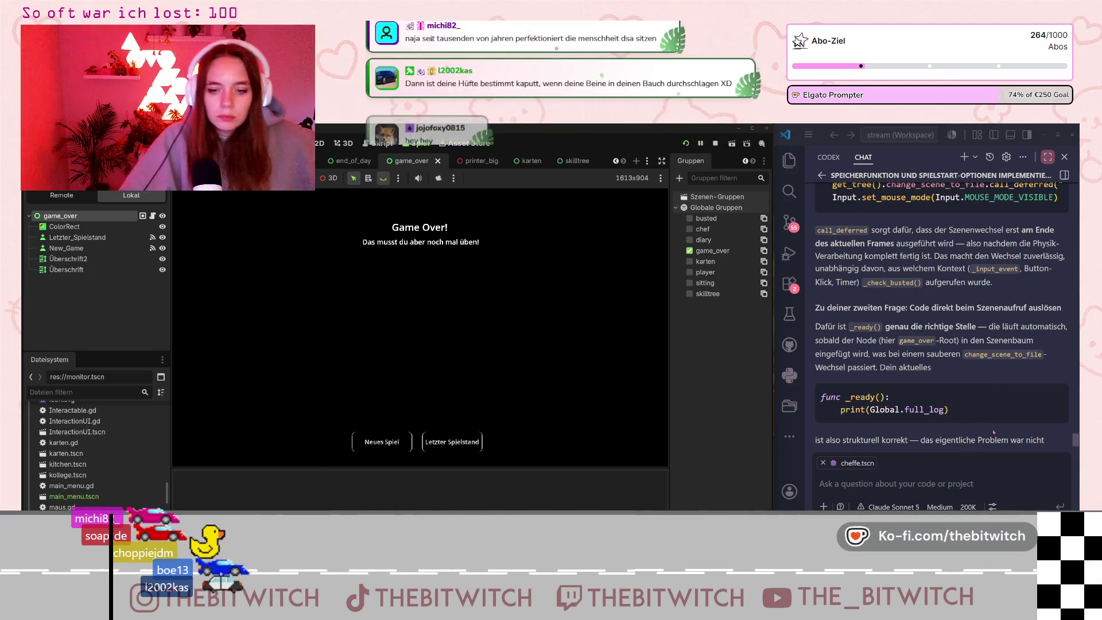
Send the assistant 'aussgabe bleibt' and read its suggested fix for saving day_log.
{"action": "scroll", "coordinate": [1006, 380], "scroll_direction": "down", "scroll_amount": 1}
{"action": "scroll", "coordinate": [1005, 380], "scroll_direction": "down", "scroll_amount": 2}
{"action": "scroll", "coordinate": [982, 407], "scroll_direction": "down", "scroll_amount": 2}
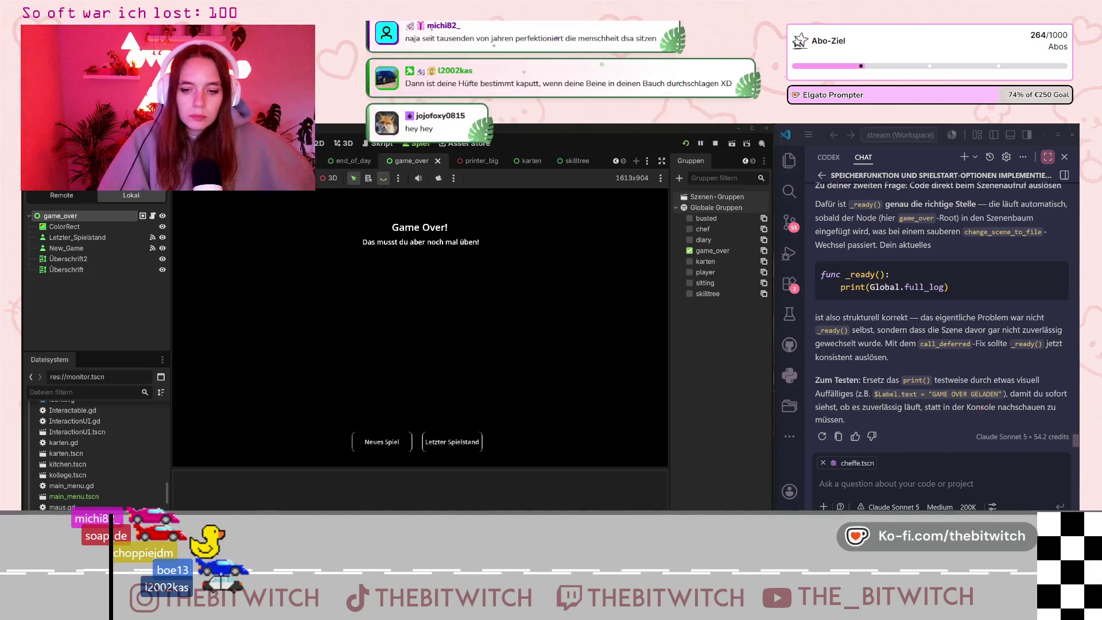
{"action": "left_click", "coordinate": [854, 478]}
{"action": "type", "text": "auss"}
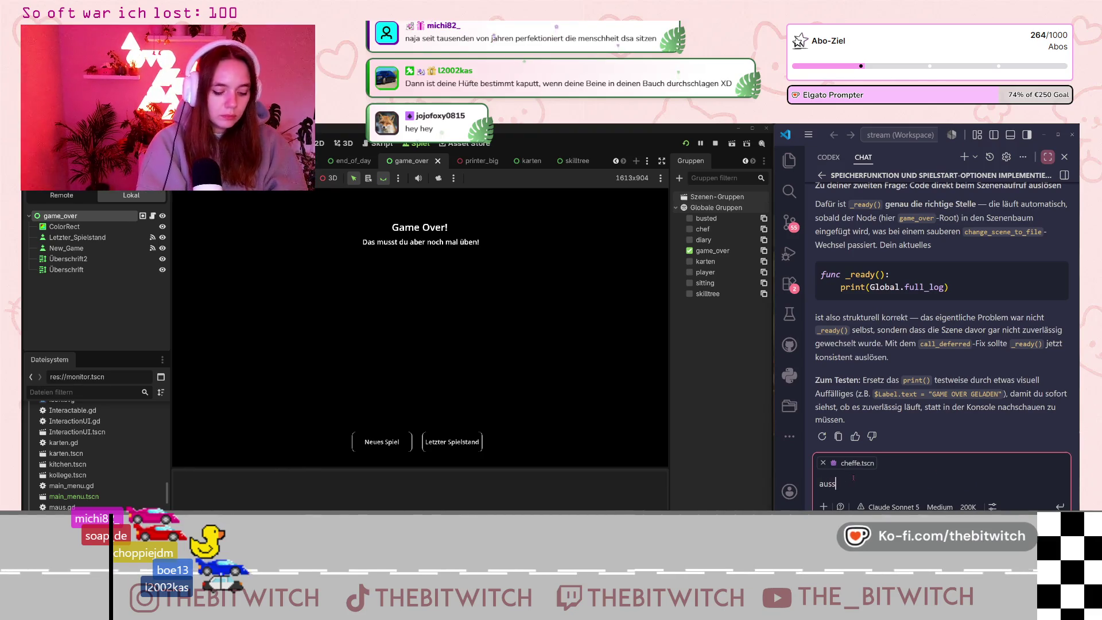
{"action": "type", "text": "gabe bleibt leer"}
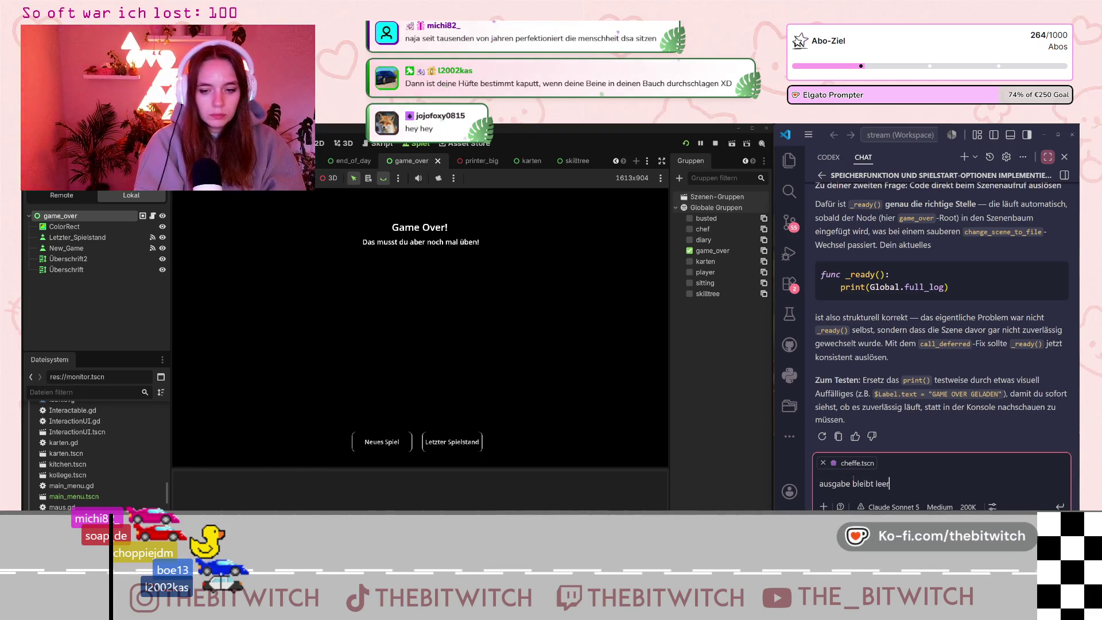
{"action": "key", "text": "Return"}
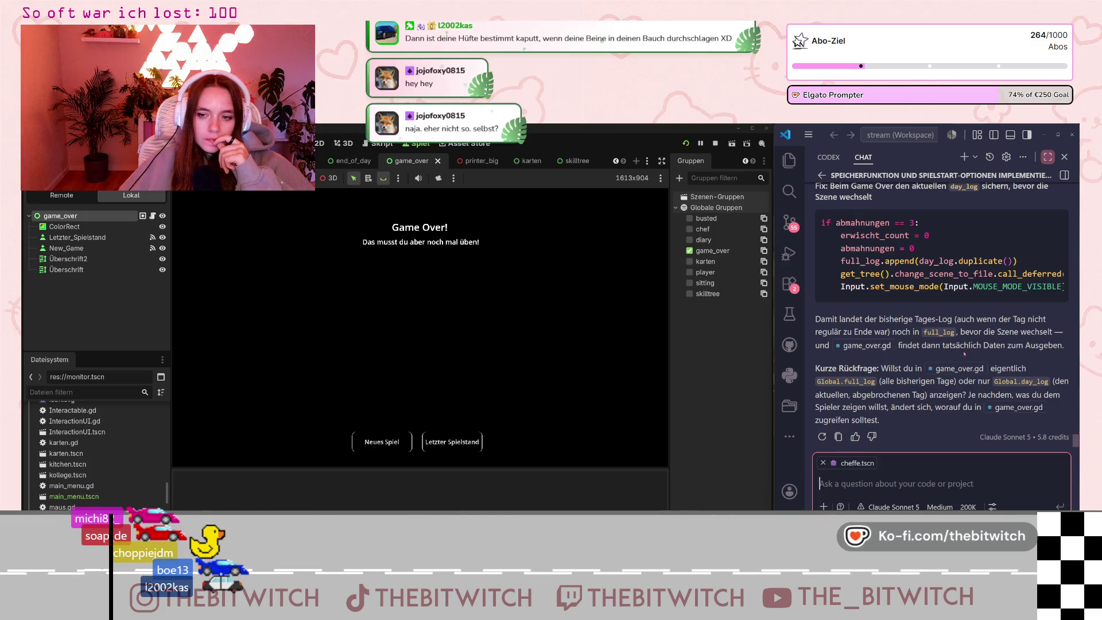
{"action": "scroll", "coordinate": [955, 352], "scroll_direction": "up", "scroll_amount": 5}
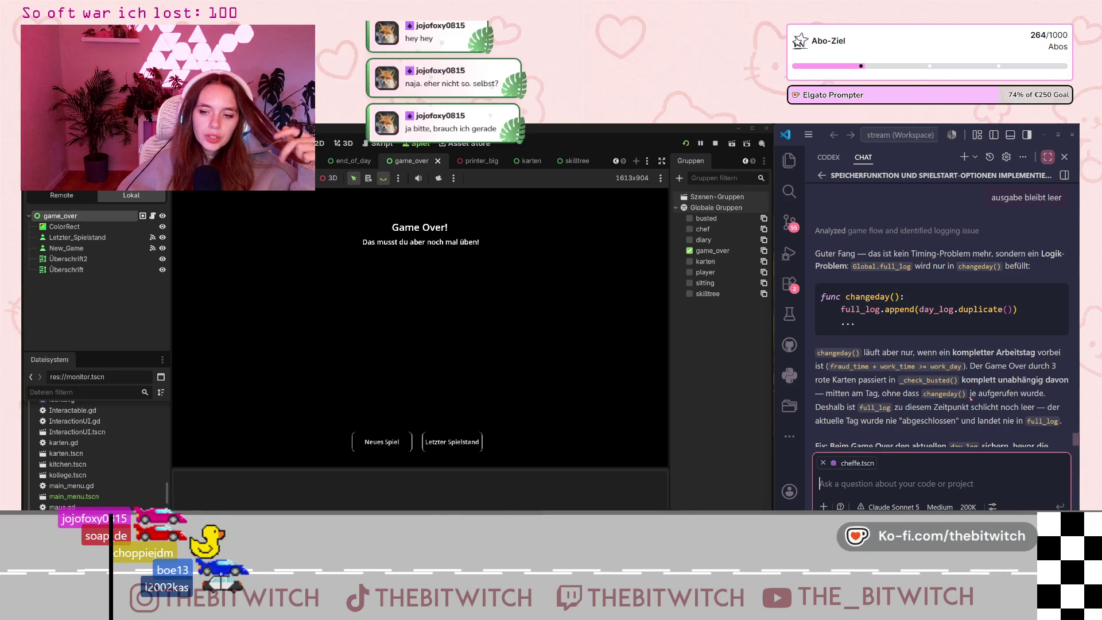
{"action": "scroll", "coordinate": [997, 420], "scroll_direction": "down", "scroll_amount": 2}
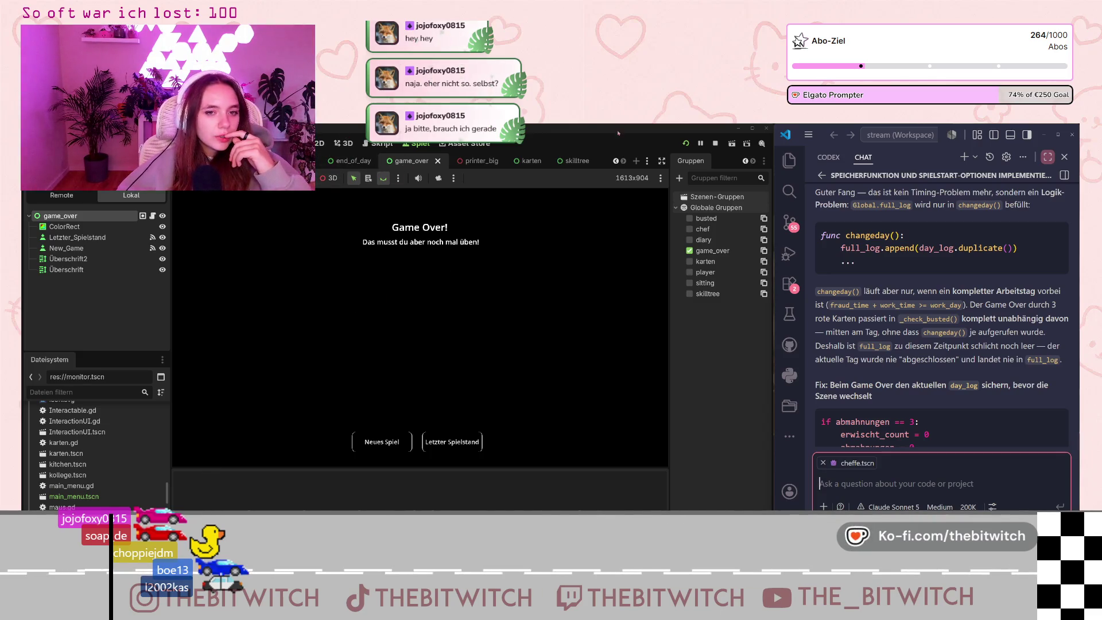
{"action": "left_click", "coordinate": [380, 144]}
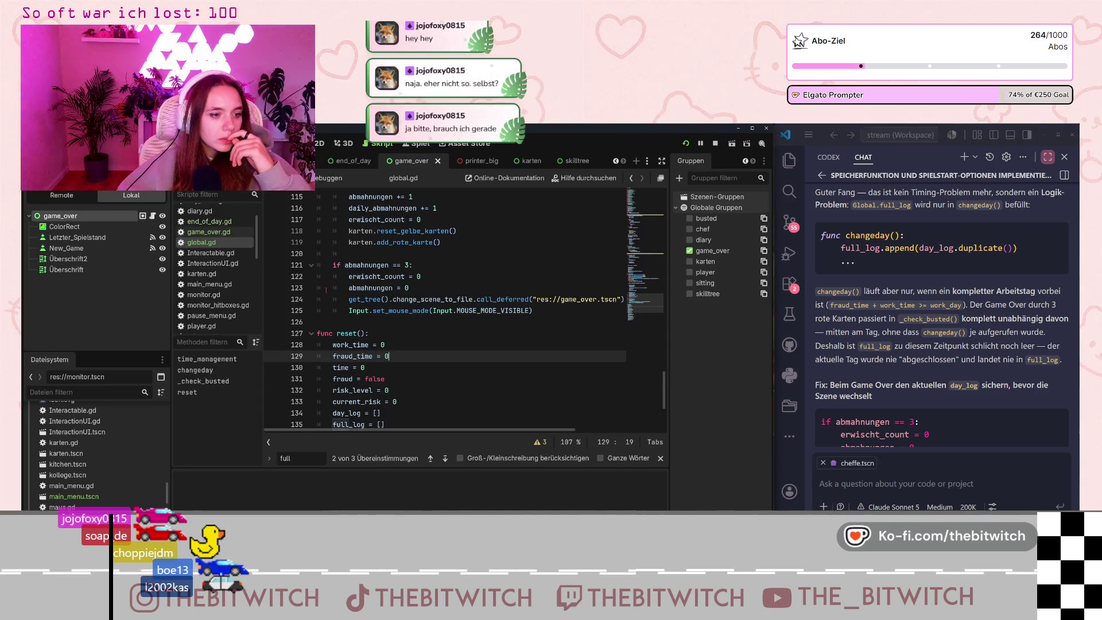
Paste full_log.append(day_log.duplicate()) after abmahnungen = 0 in global.gd, save, and relaunch.
{"action": "scroll", "coordinate": [398, 344], "scroll_direction": "up", "scroll_amount": 5}
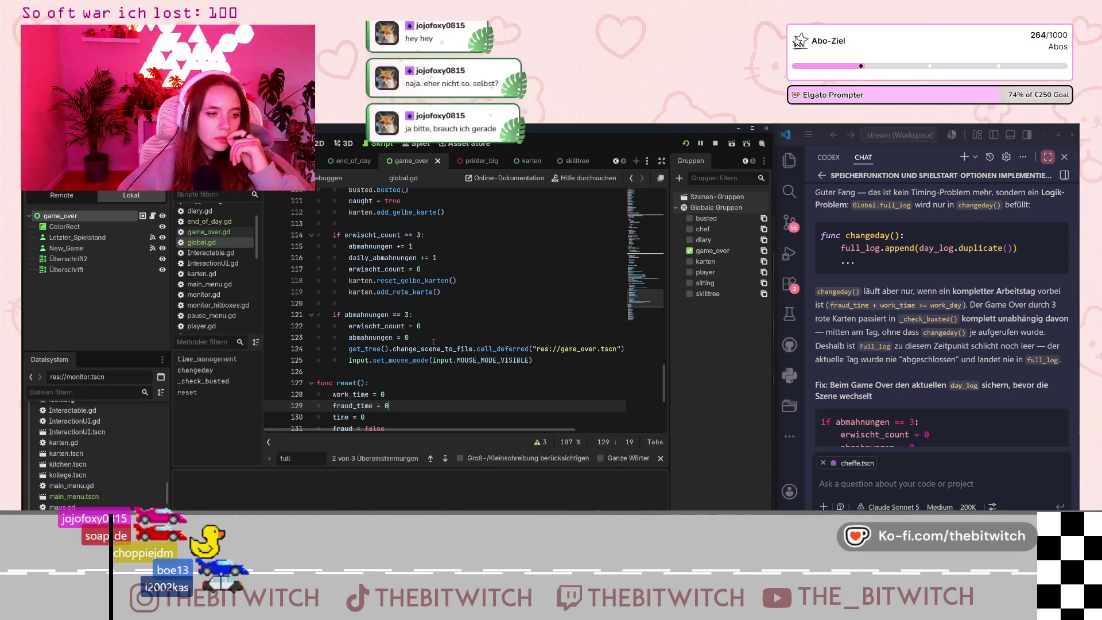
{"action": "scroll", "coordinate": [850, 348], "scroll_direction": "down", "scroll_amount": 1}
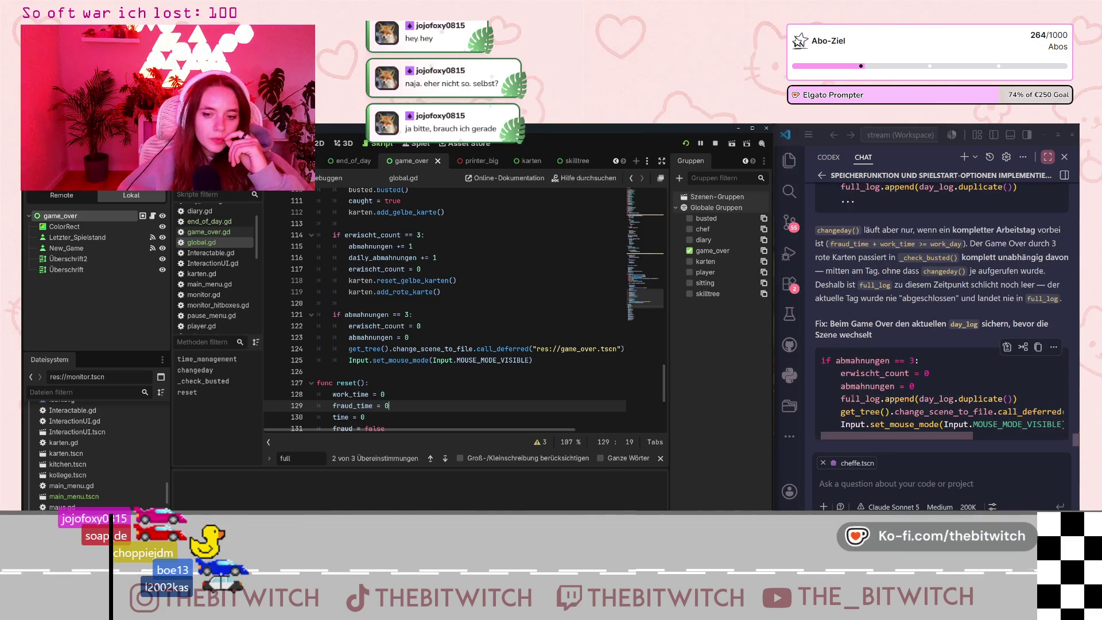
{"action": "left_click", "coordinate": [1007, 398]}
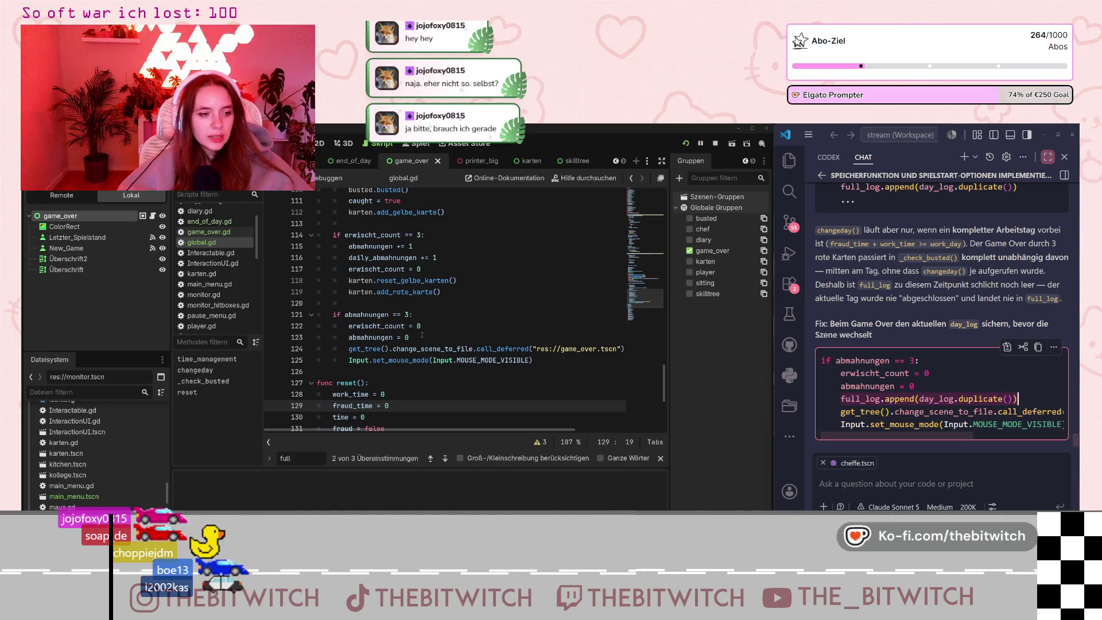
{"action": "scroll", "coordinate": [411, 343], "scroll_direction": "down", "scroll_amount": 3}
{"action": "scroll", "coordinate": [410, 303], "scroll_direction": "up", "scroll_amount": 1}
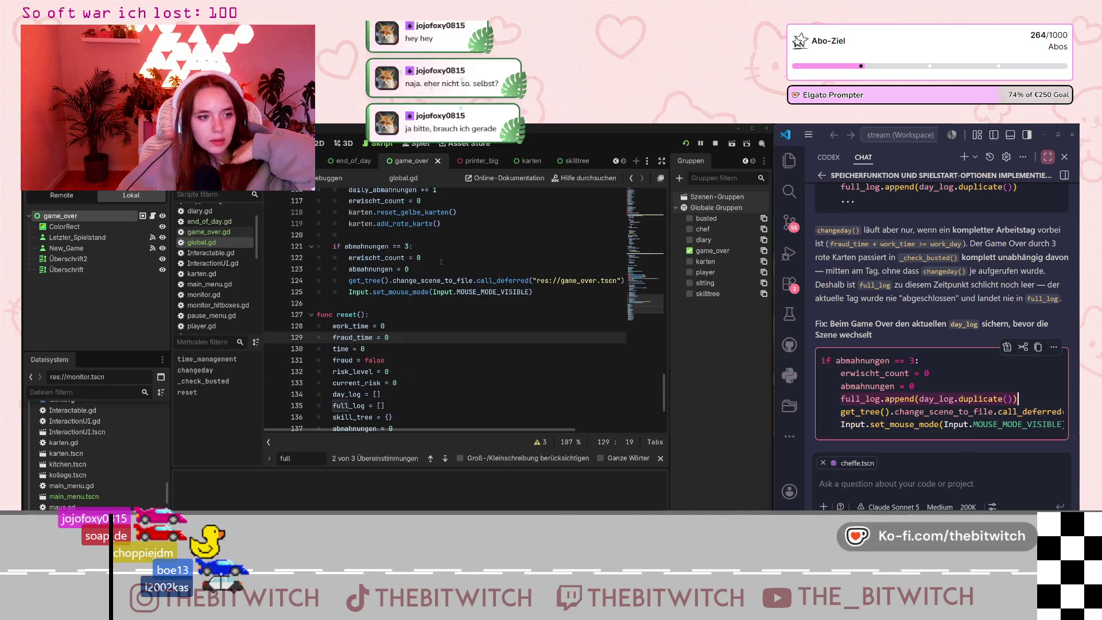
{"action": "left_click", "coordinate": [468, 269]}
{"action": "key", "text": "Return"}
{"action": "type", "text": "full_log.append(day_log.duplicate())"}
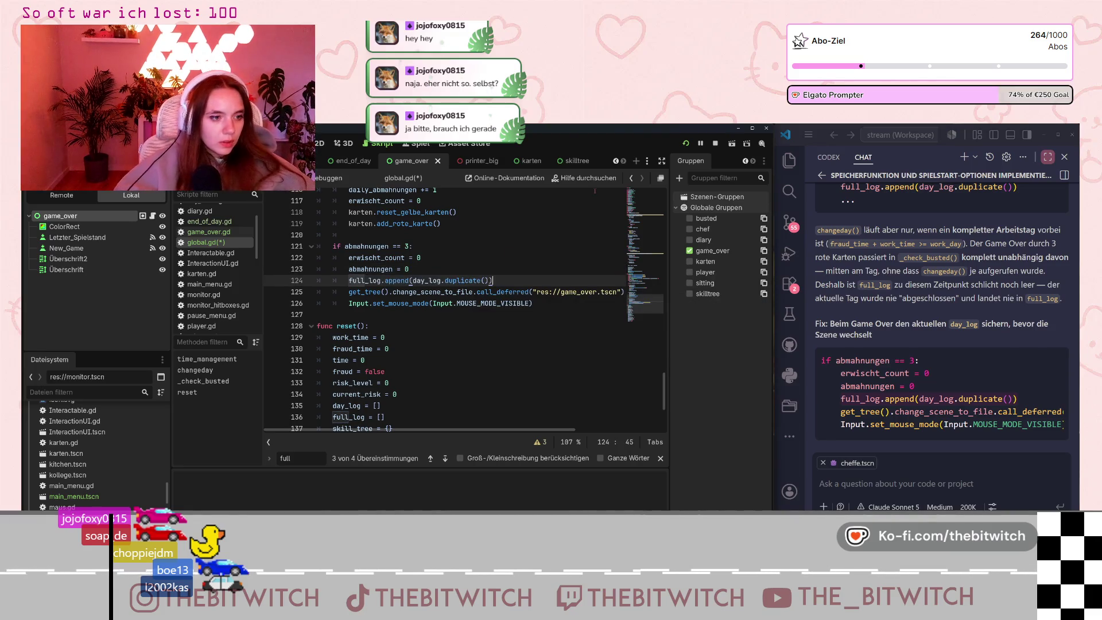
{"action": "left_click", "coordinate": [493, 246]}
{"action": "key", "text": "ctrl+s"}
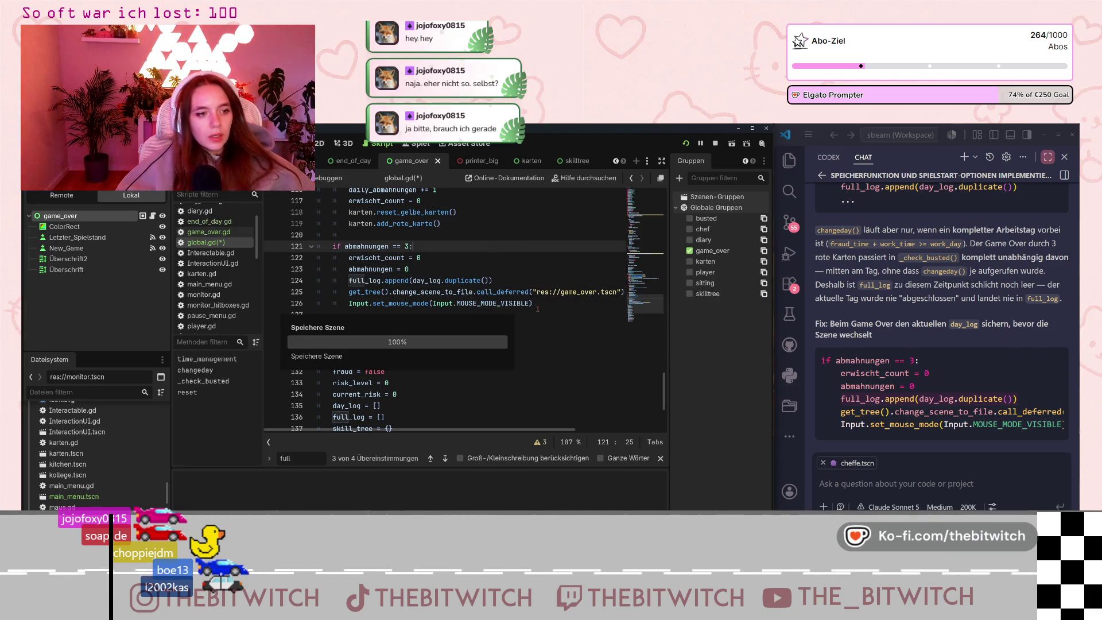
{"action": "left_click", "coordinate": [686, 145]}
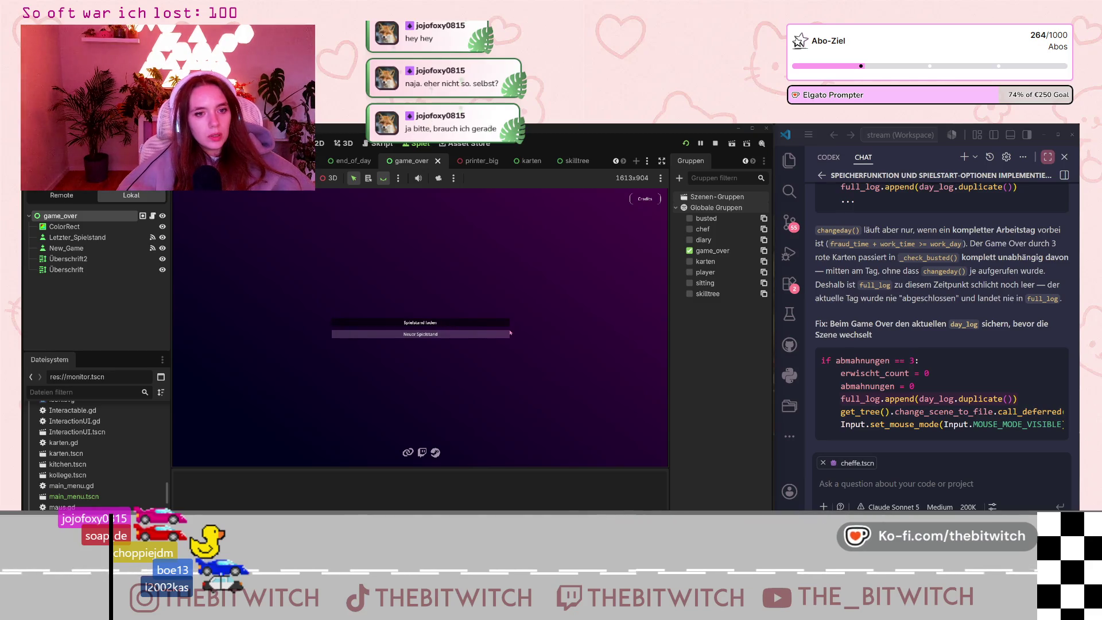
Start a new game, sleep on the couch, continue to the next day and walk back to the sofa.
{"action": "left_click", "coordinate": [421, 334]}
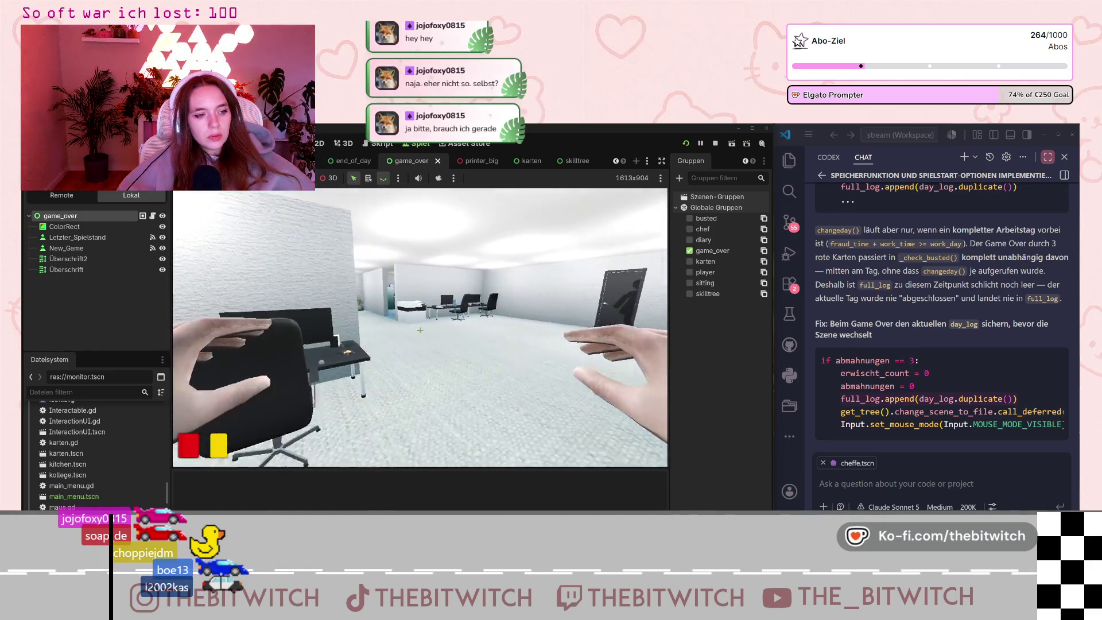
{"action": "key", "text": "w"}
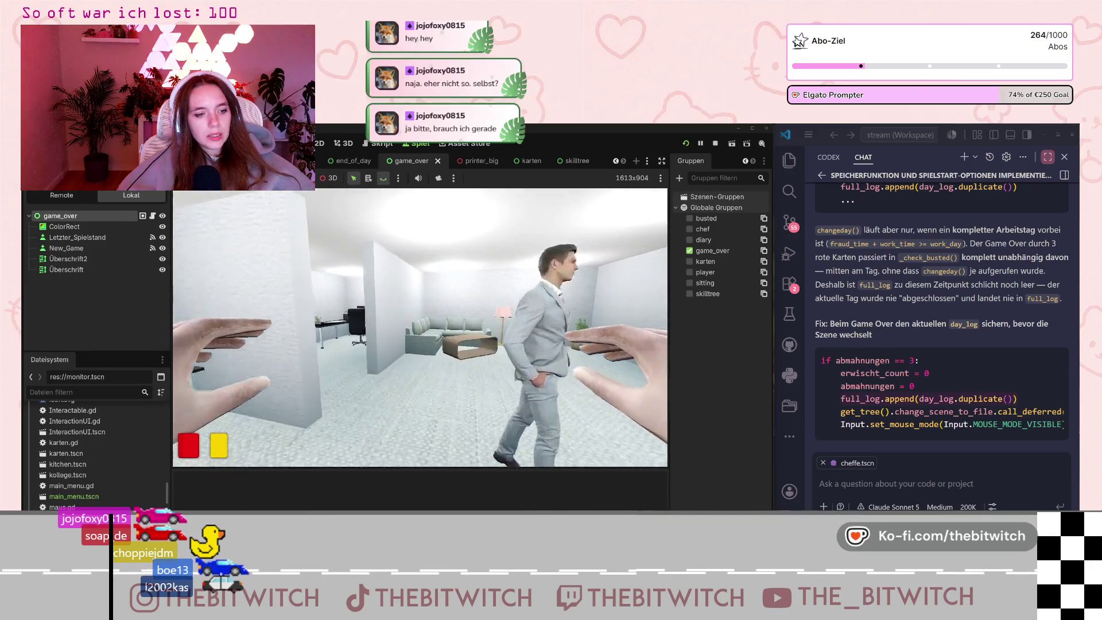
{"action": "key", "text": "w"}
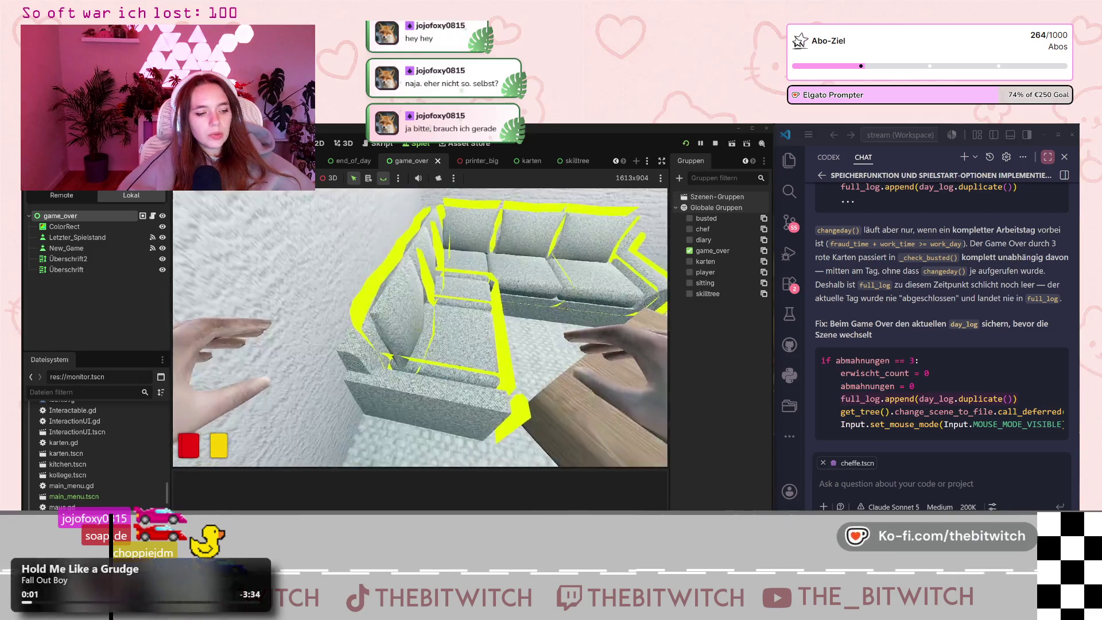
{"action": "key", "text": "e"}
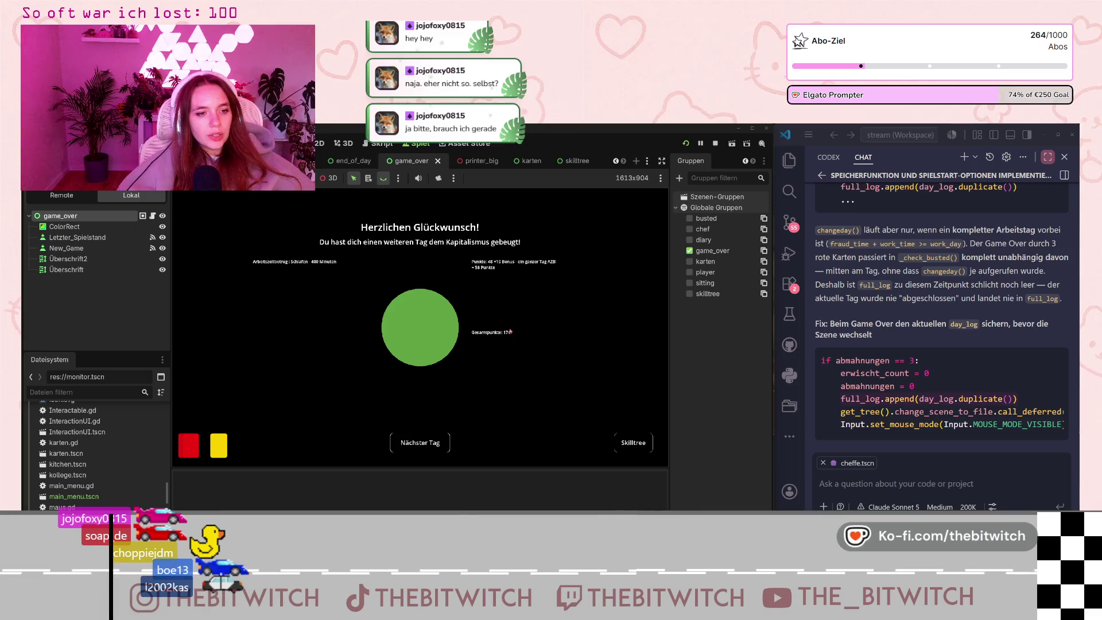
{"action": "left_click", "coordinate": [420, 443]}
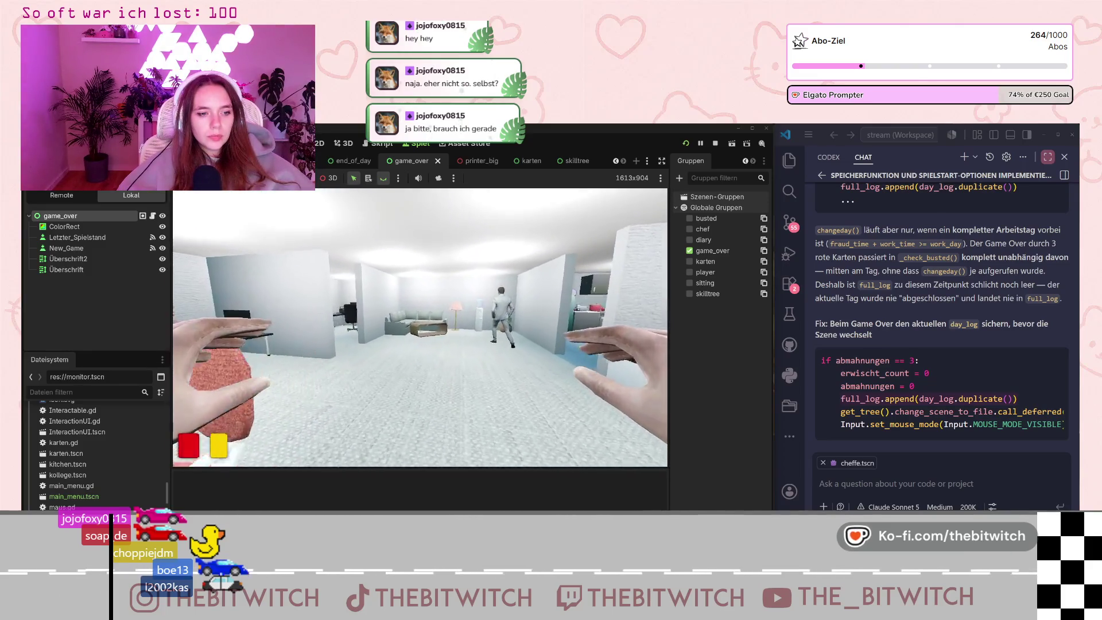
{"action": "key", "text": "w"}
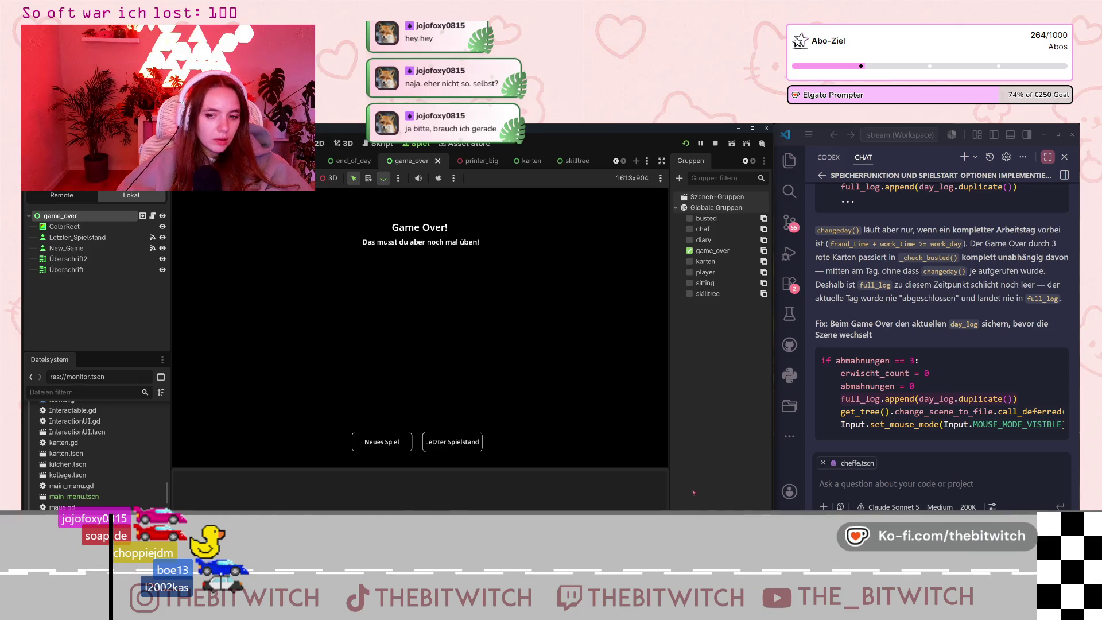
{"action": "left_click", "coordinate": [899, 482]}
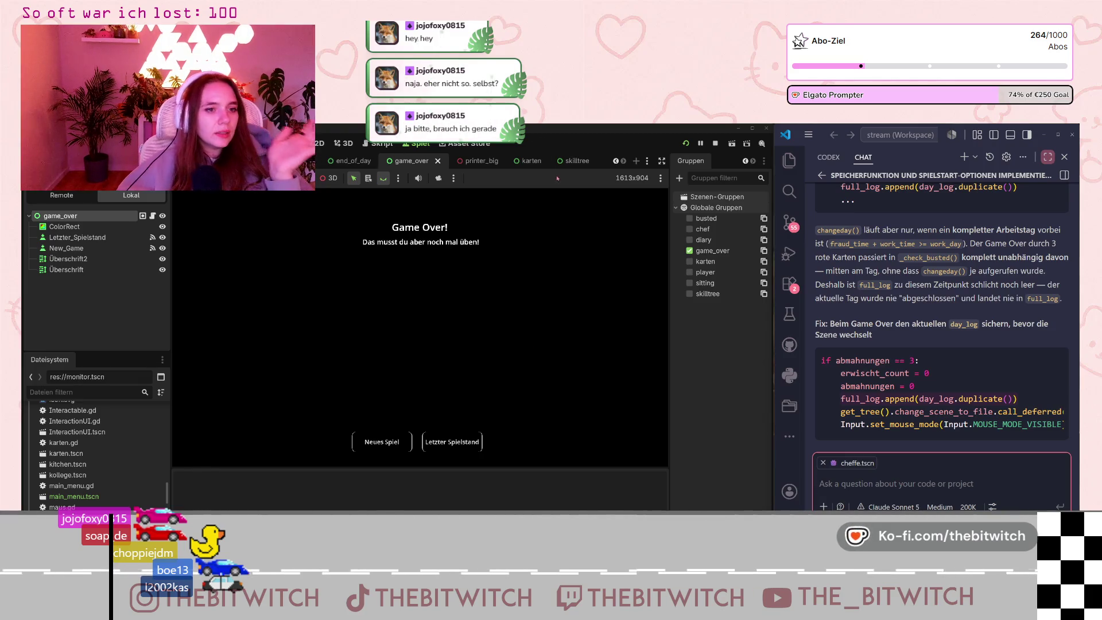
{"action": "left_click", "coordinate": [380, 143]}
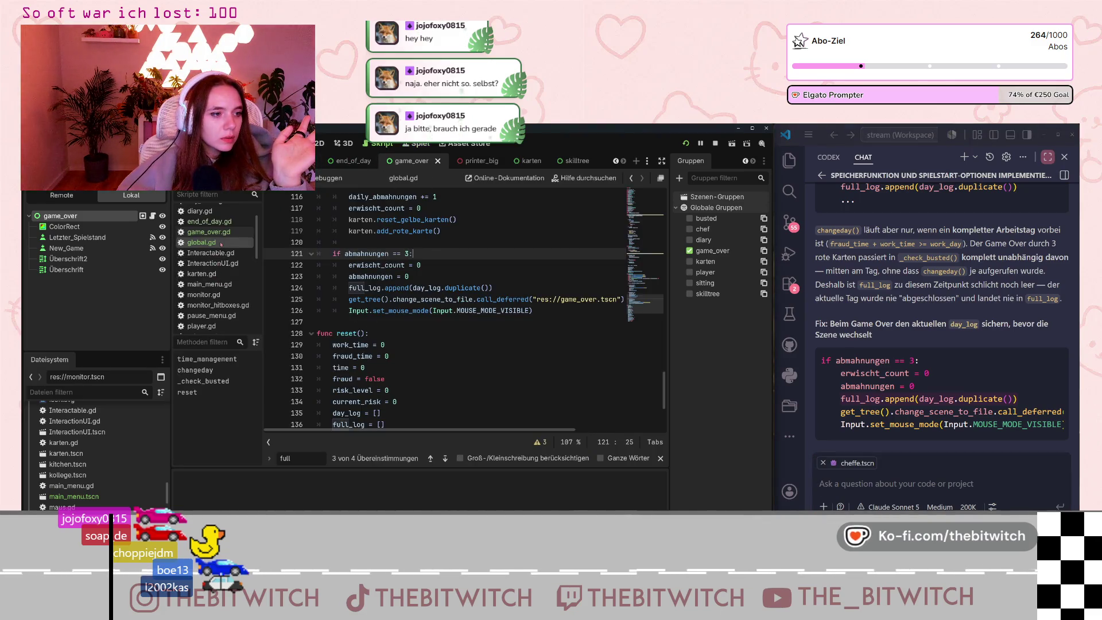
Replace Global.full_log with "test" in line 5's print() of game_over.gd and save.
{"action": "scroll", "coordinate": [232, 258], "scroll_direction": "up", "scroll_amount": 1}
{"action": "left_click", "coordinate": [232, 251]}
{"action": "left_click", "coordinate": [400, 242]}
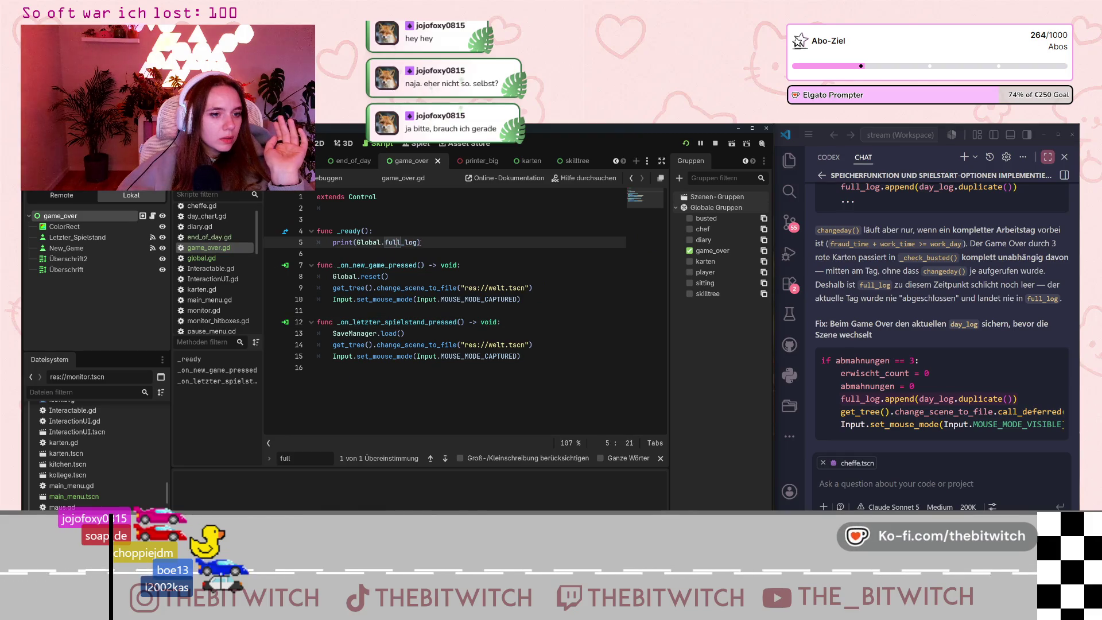
{"action": "left_click_drag", "start_coordinate": [418, 242], "coordinate": [357, 242]}
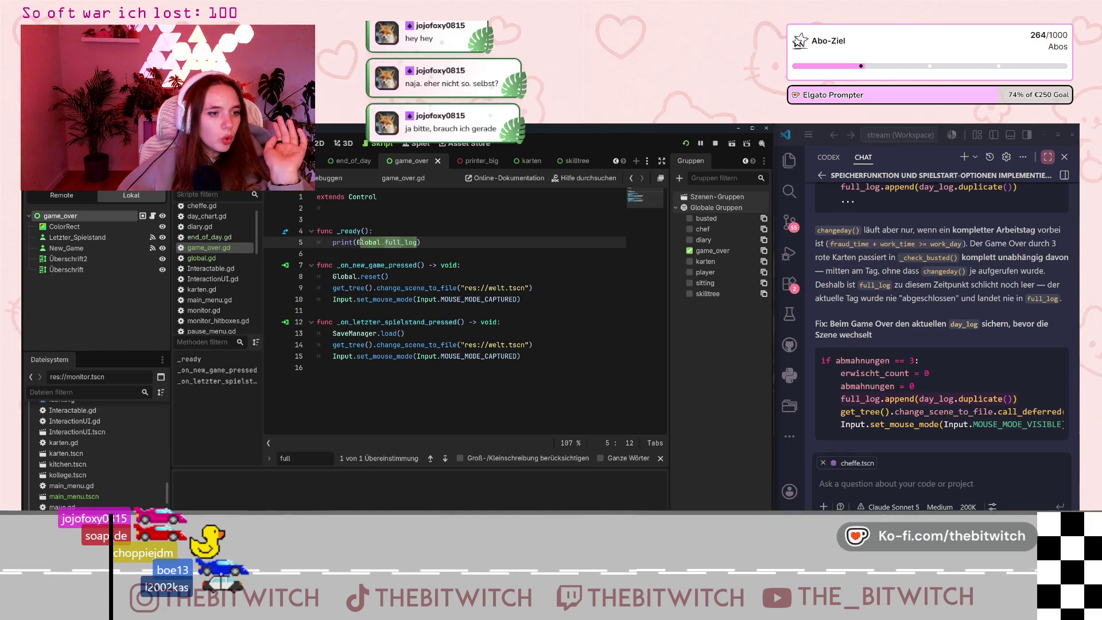
{"action": "type", "text": "\"test"}
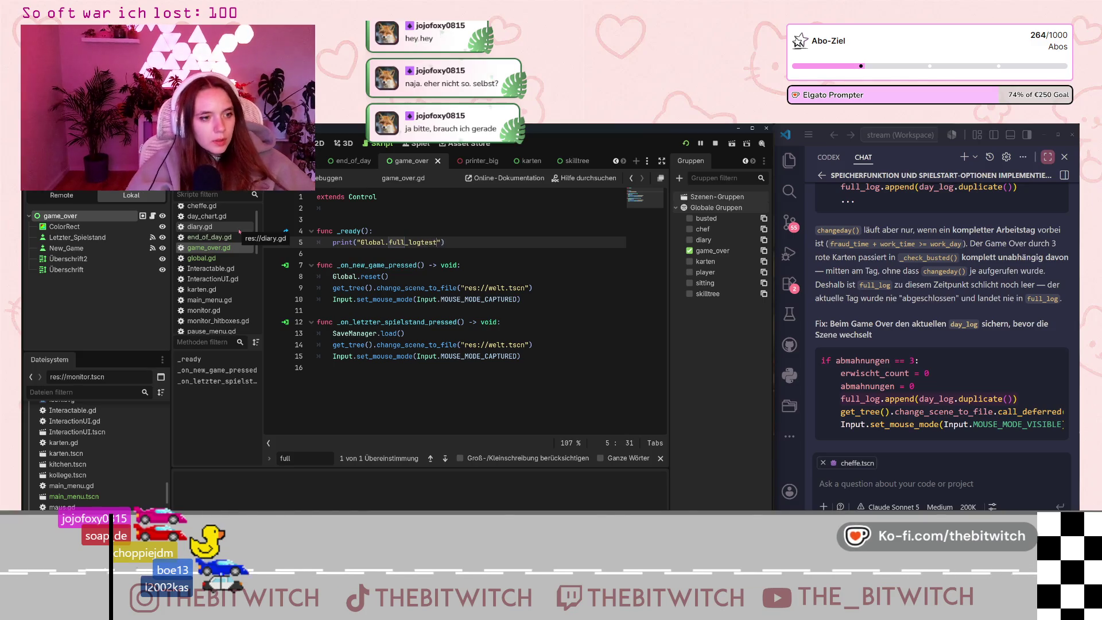
{"action": "left_click", "coordinate": [377, 242]}
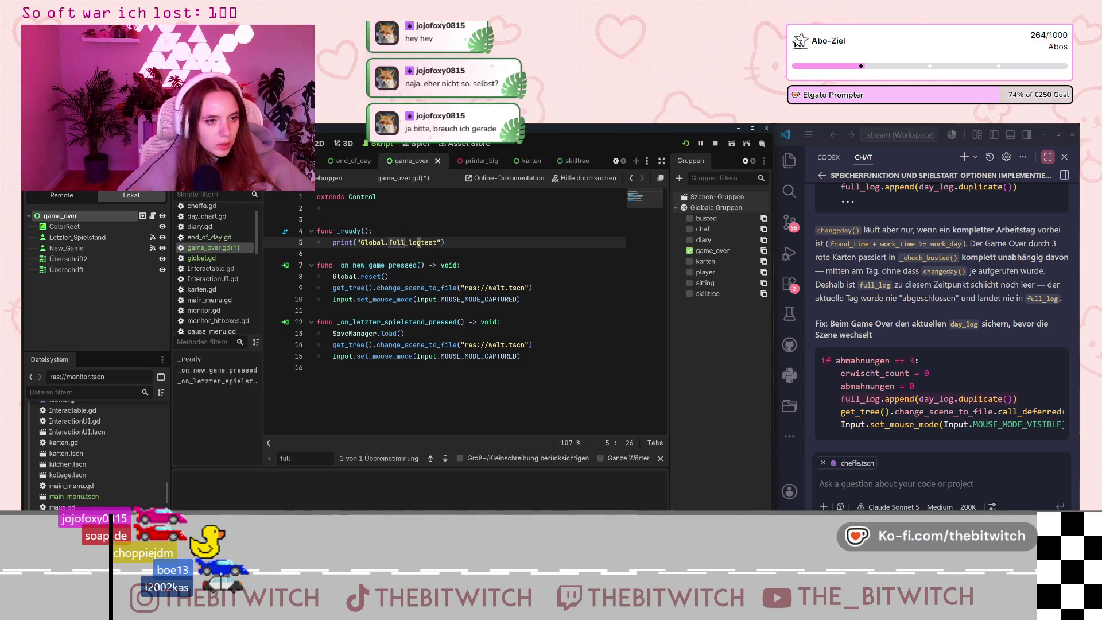
{"action": "key", "text": "BackSpace"}
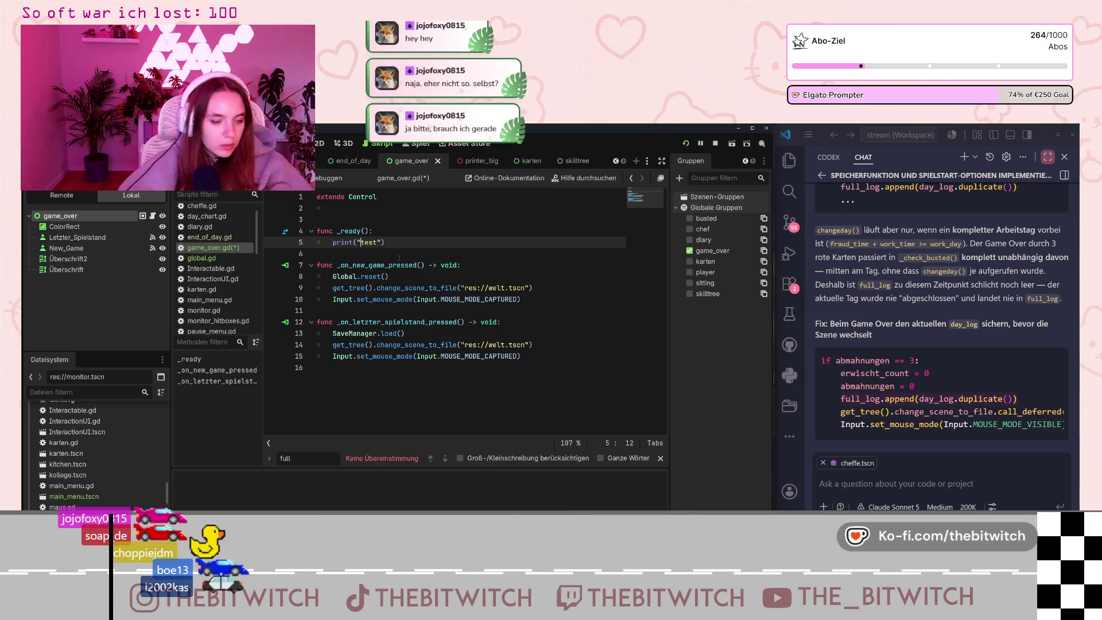
{"action": "key", "text": "ctrl+s"}
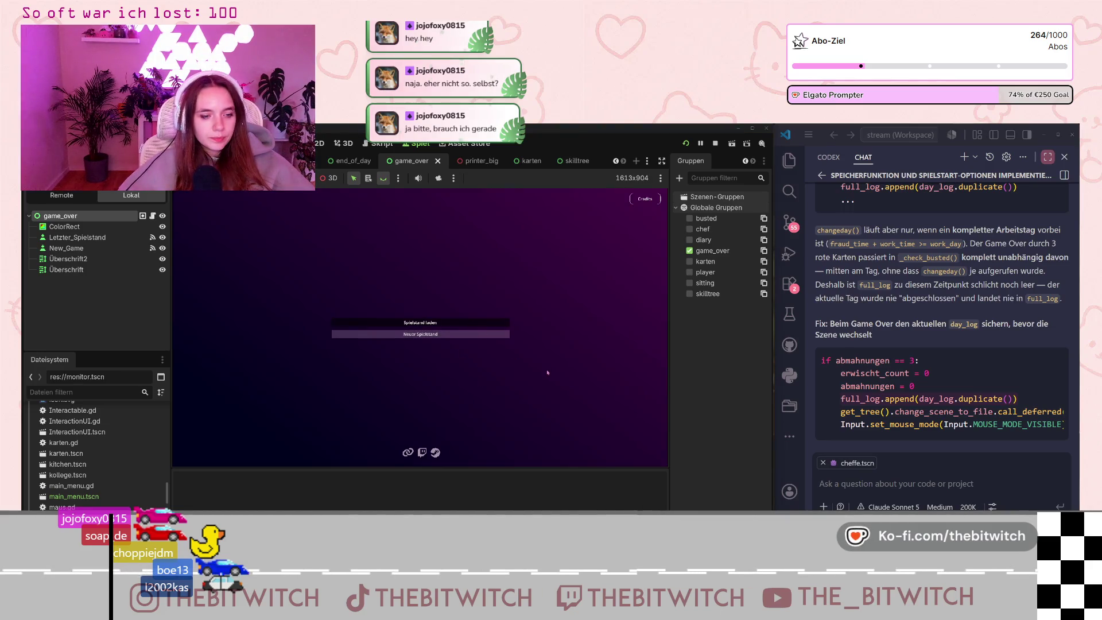
Start a new game and walk up to the sofa to reach Game Over again.
{"action": "left_click", "coordinate": [420, 334]}
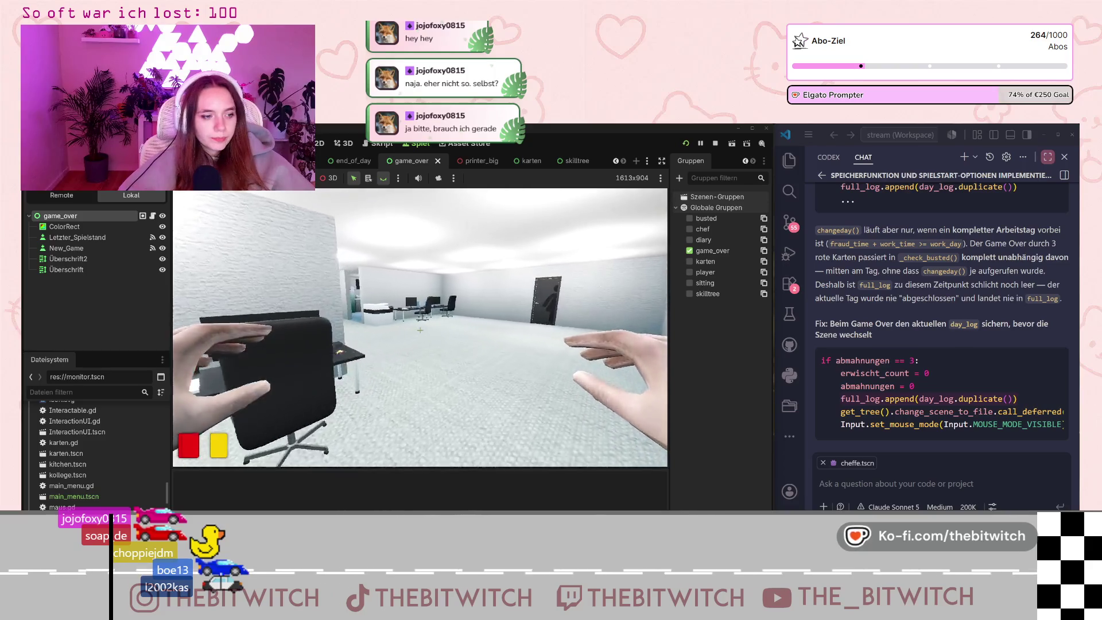
{"action": "key", "text": "w"}
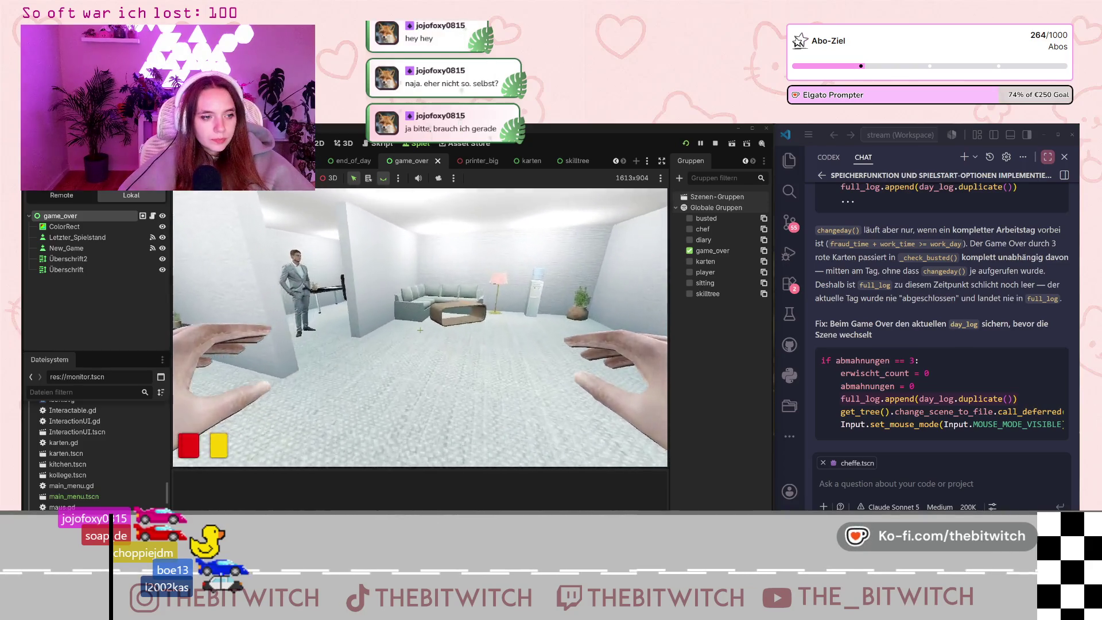
{"action": "key", "text": "w"}
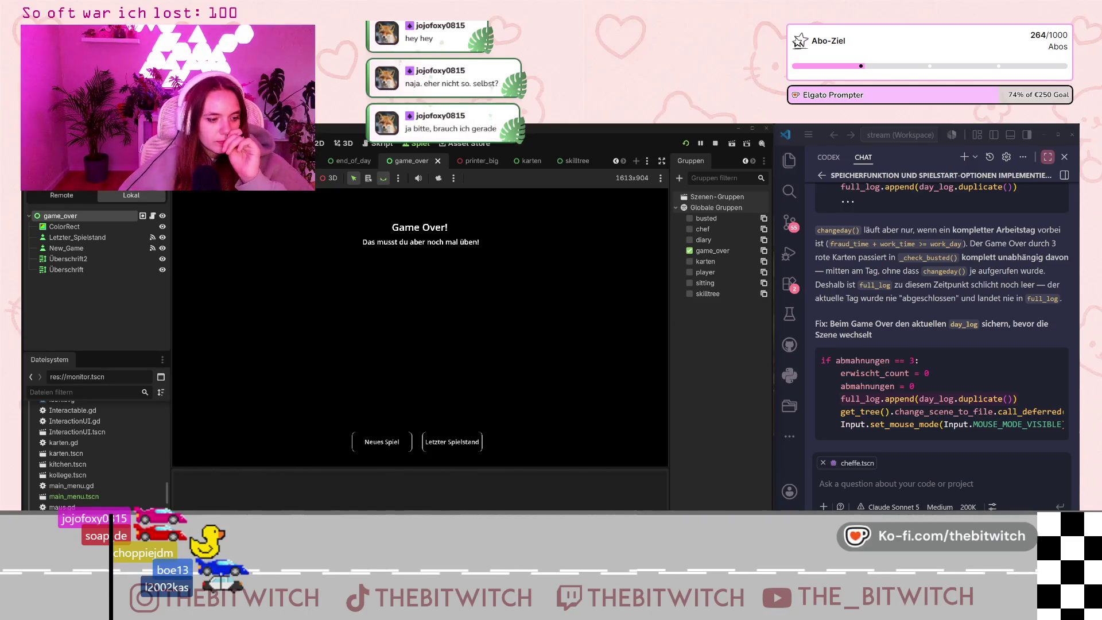
{"action": "left_click", "coordinate": [868, 471]}
Tell the assistant nothing gets printed, then answer that the scene switches but prints nothing.
{"action": "type", "text": "es wird einfahc"}
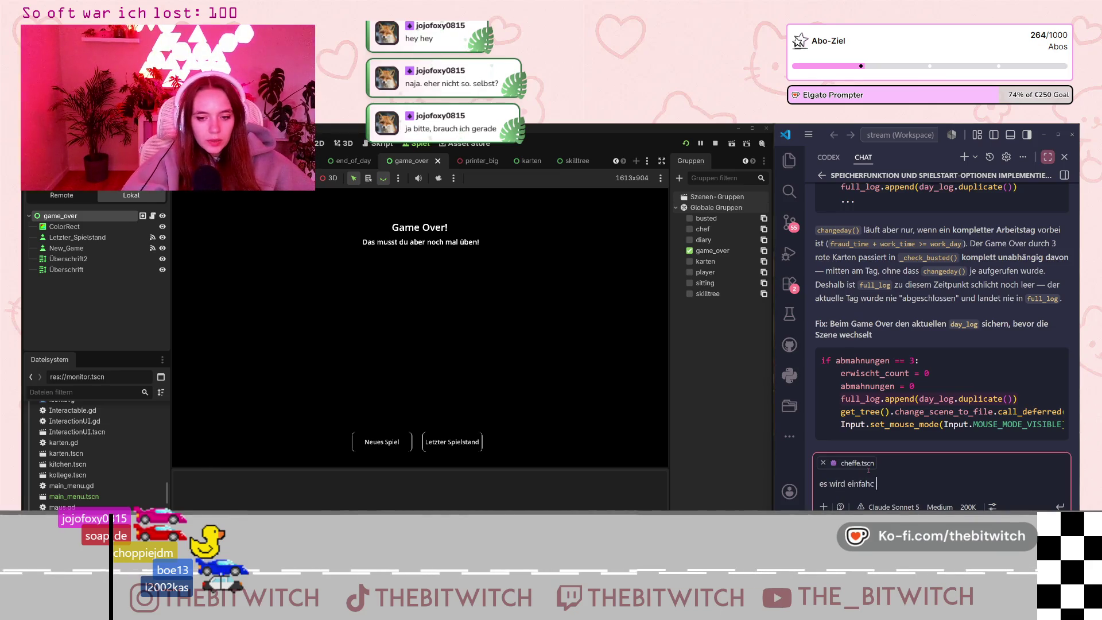
{"action": "type", "text": "ith"}
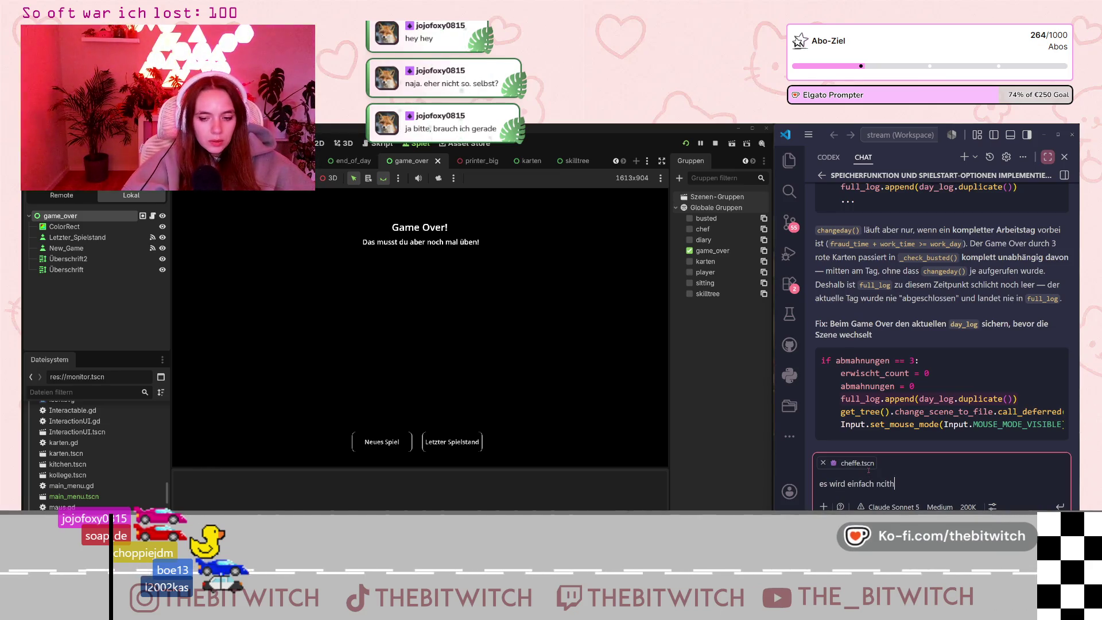
{"action": "type", "text": "ichts ausgegeben, auch kein string"}
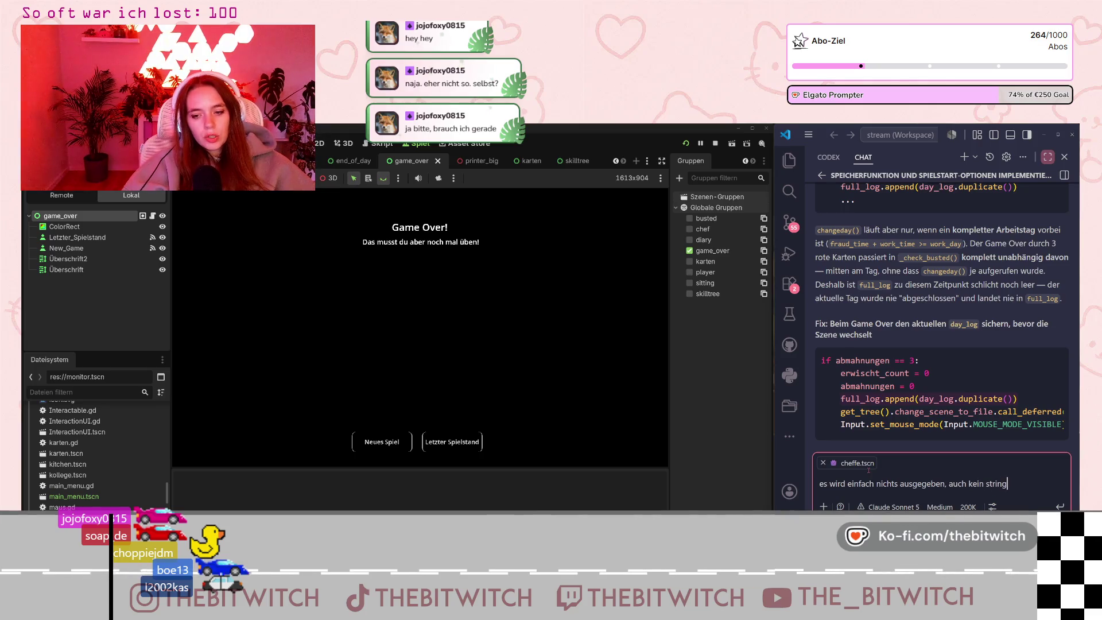
{"action": "key", "text": "Return"}
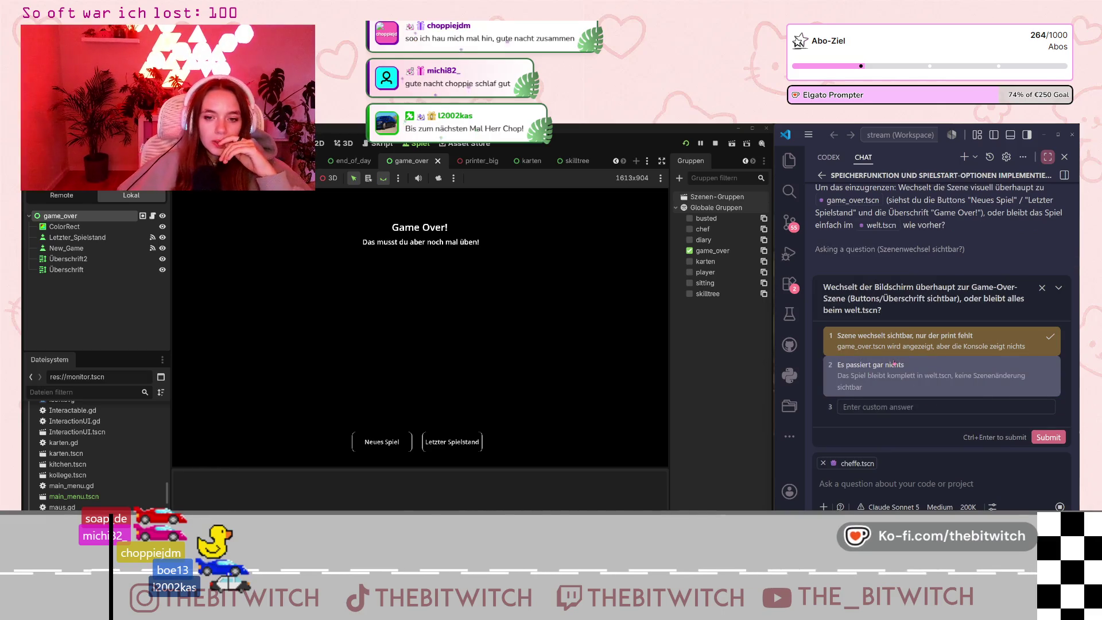
{"action": "left_click", "coordinate": [905, 340]}
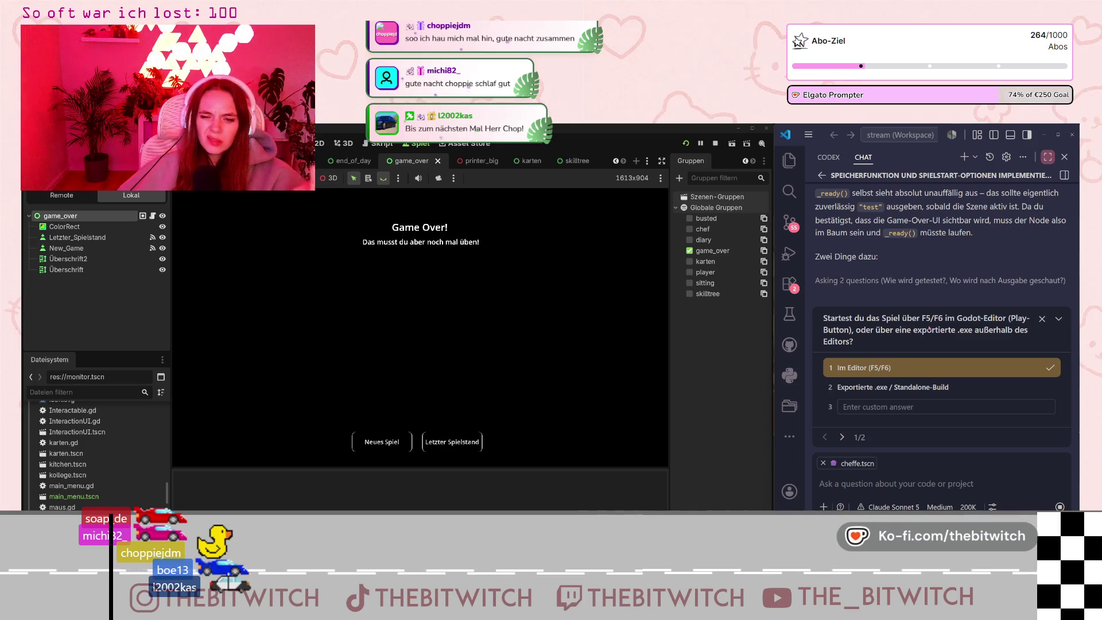
Answer 'Ja, im Output-Panel des Editors' and submit both answers to the assistant.
{"action": "left_click", "coordinate": [902, 370]}
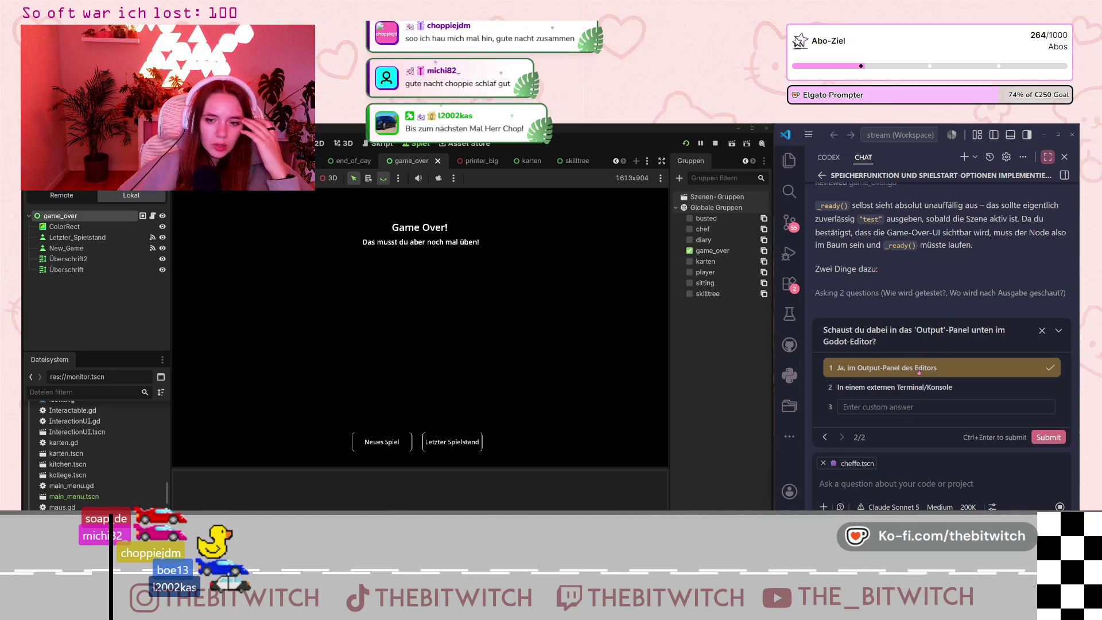
{"action": "left_click", "coordinate": [942, 373]}
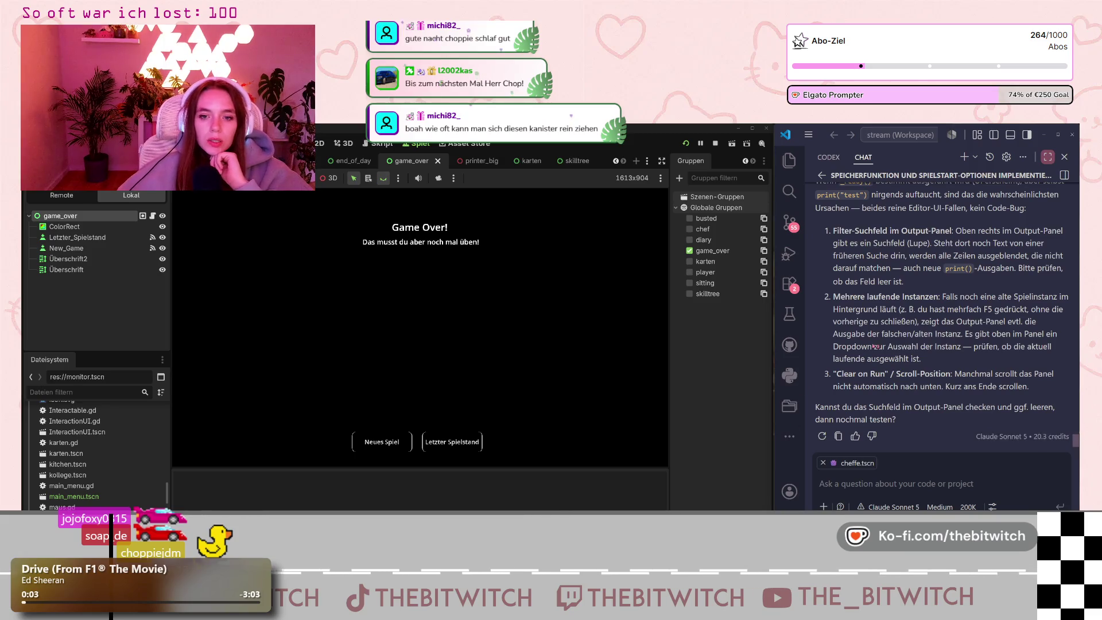
Read through the assistant's likely causes and drag Godot's output panel taller.
{"action": "scroll", "coordinate": [873, 344], "scroll_direction": "up", "scroll_amount": 2}
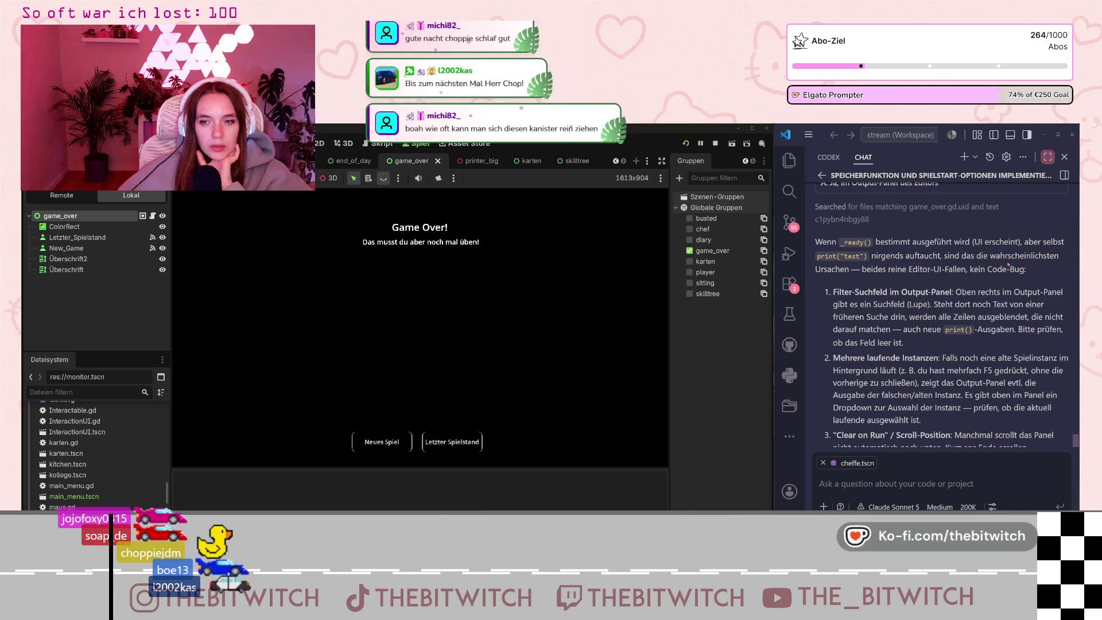
{"action": "scroll", "coordinate": [882, 283], "scroll_direction": "down", "scroll_amount": 1}
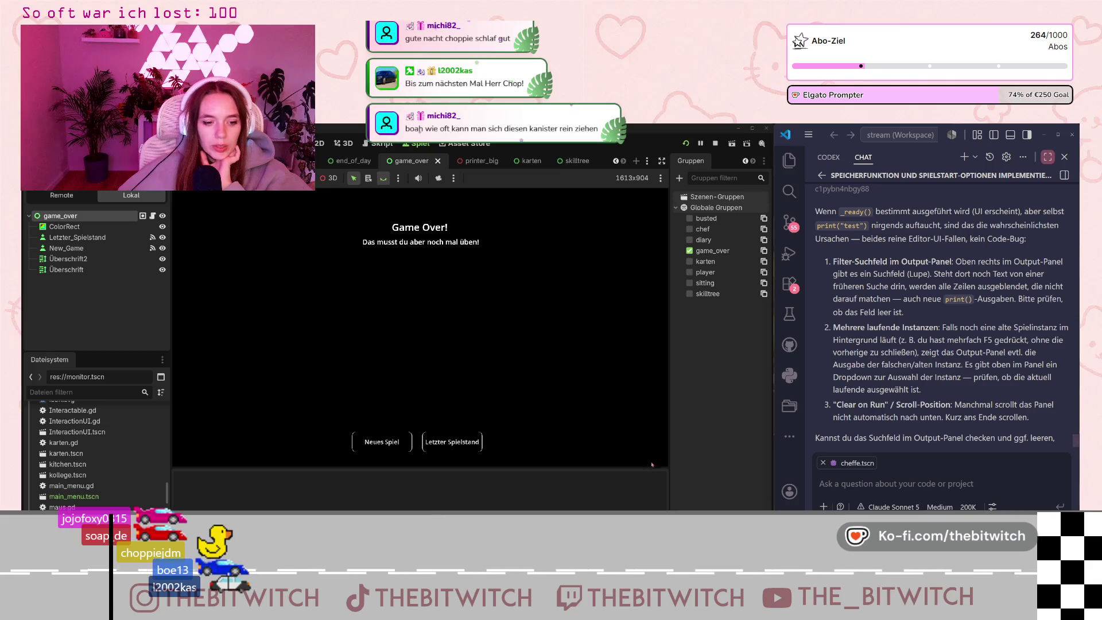
{"action": "left_click_drag", "start_coordinate": [596, 468], "coordinate": [597, 428]}
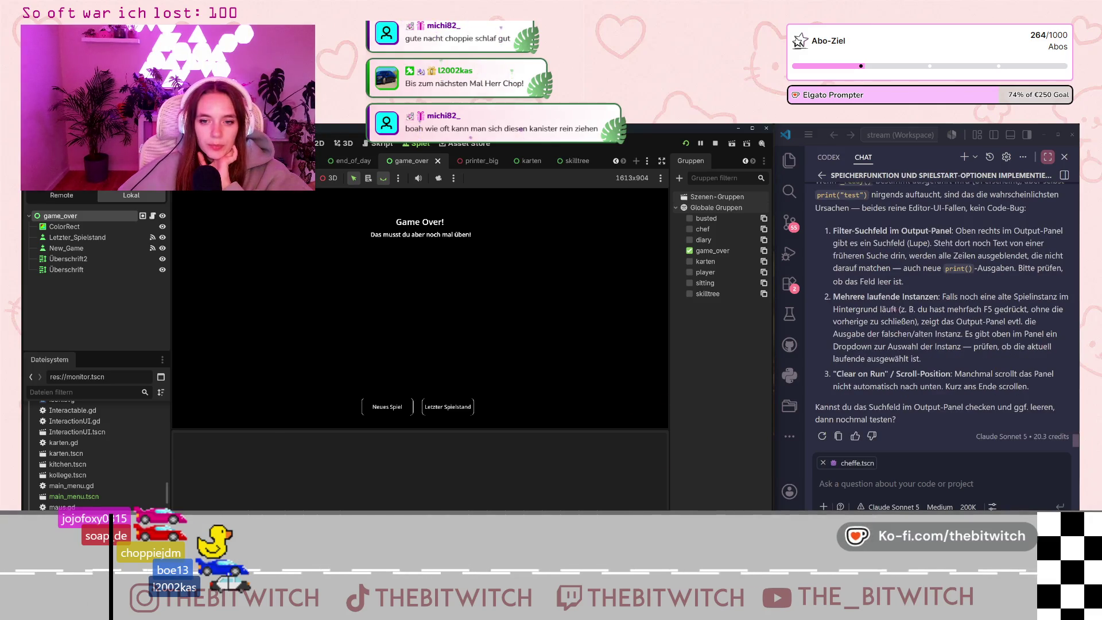
Stop and relaunch the game with F5, load the save, walk to the sofa, then open game_over.gd.
{"action": "left_click", "coordinate": [715, 143]}
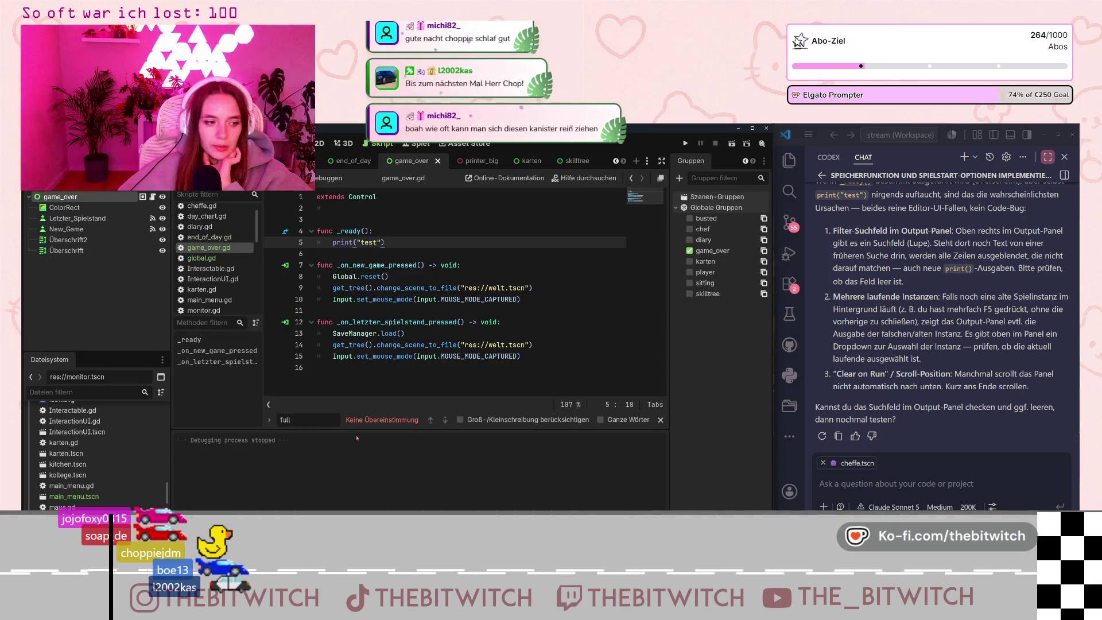
{"action": "key", "text": "F5"}
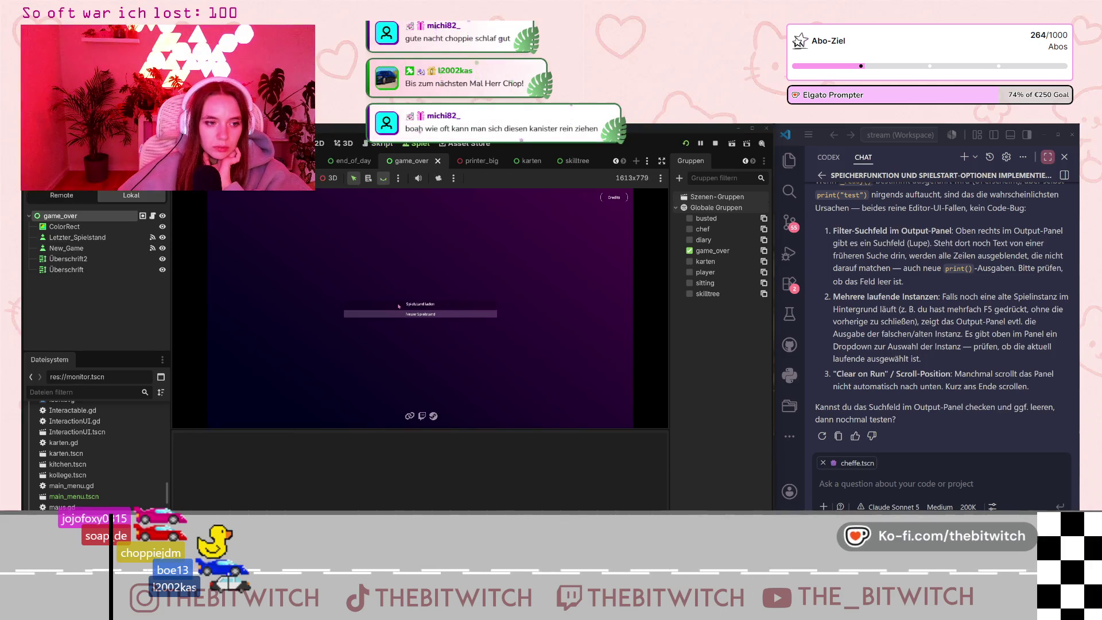
{"action": "left_click", "coordinate": [399, 305]}
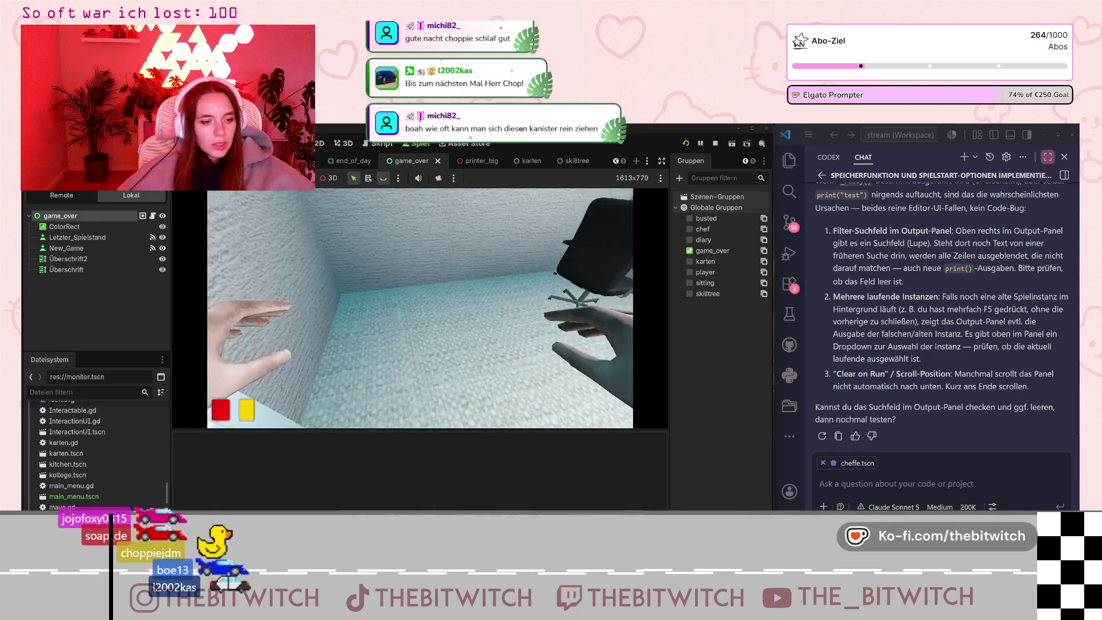
{"action": "key", "text": "w"}
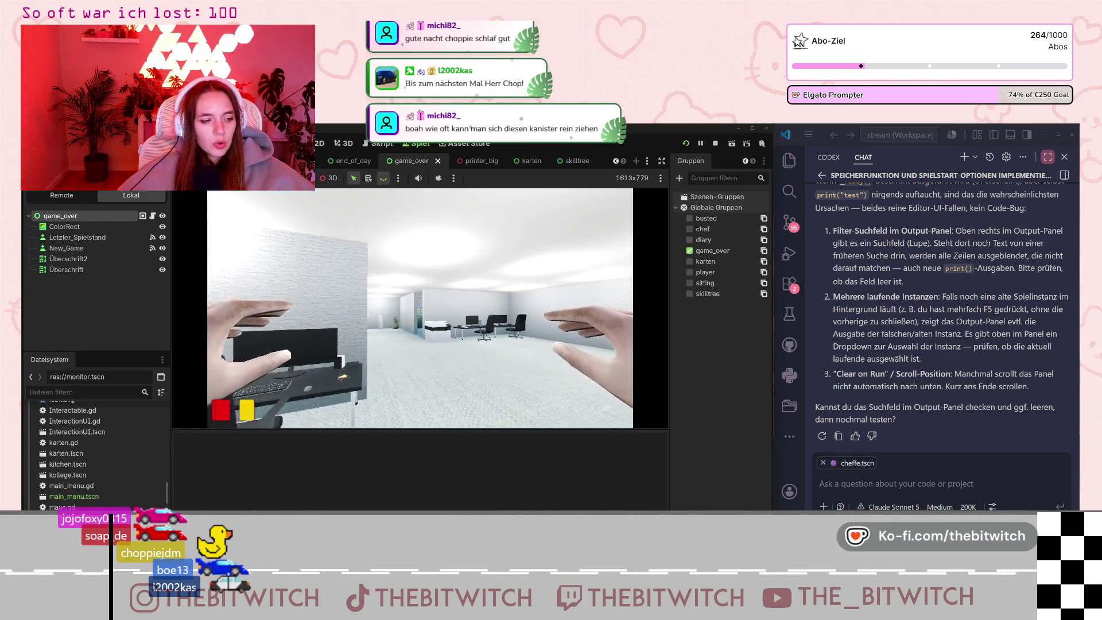
{"action": "key", "text": "w"}
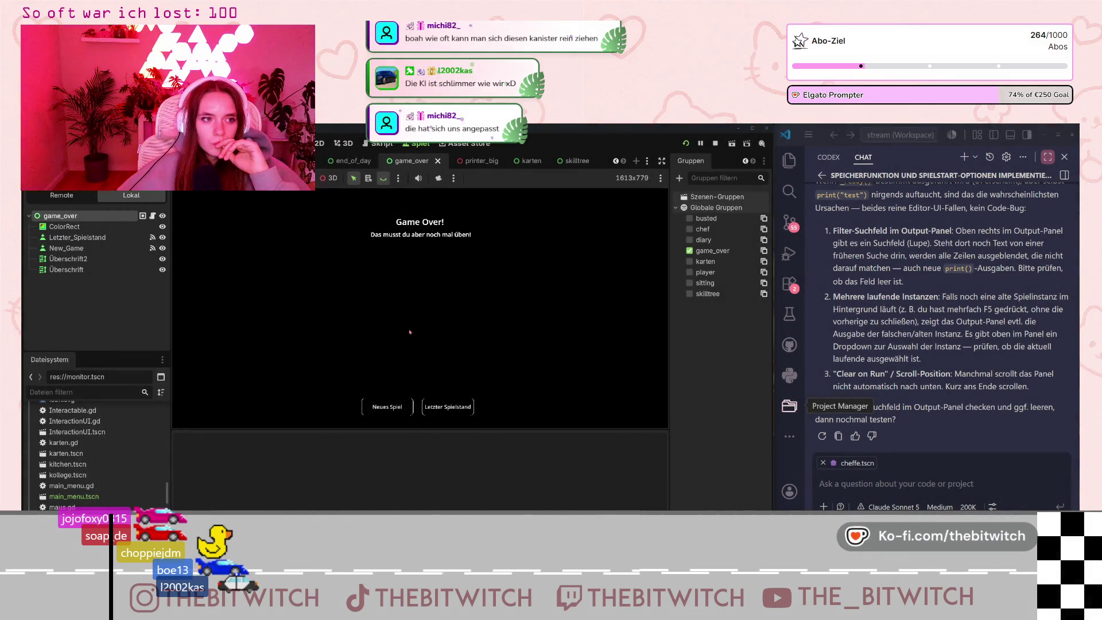
{"action": "key", "text": "ctrl+F3"}
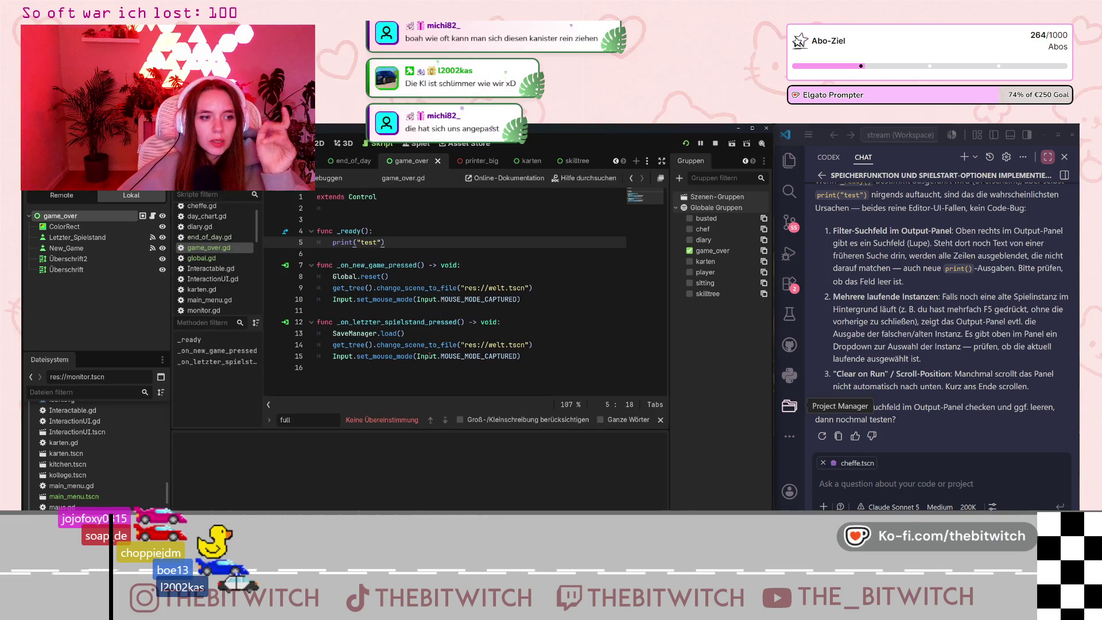
Put the caret at the end of line 12 in game_over.gd and run the project with F5.
{"action": "left_click", "coordinate": [428, 322]}
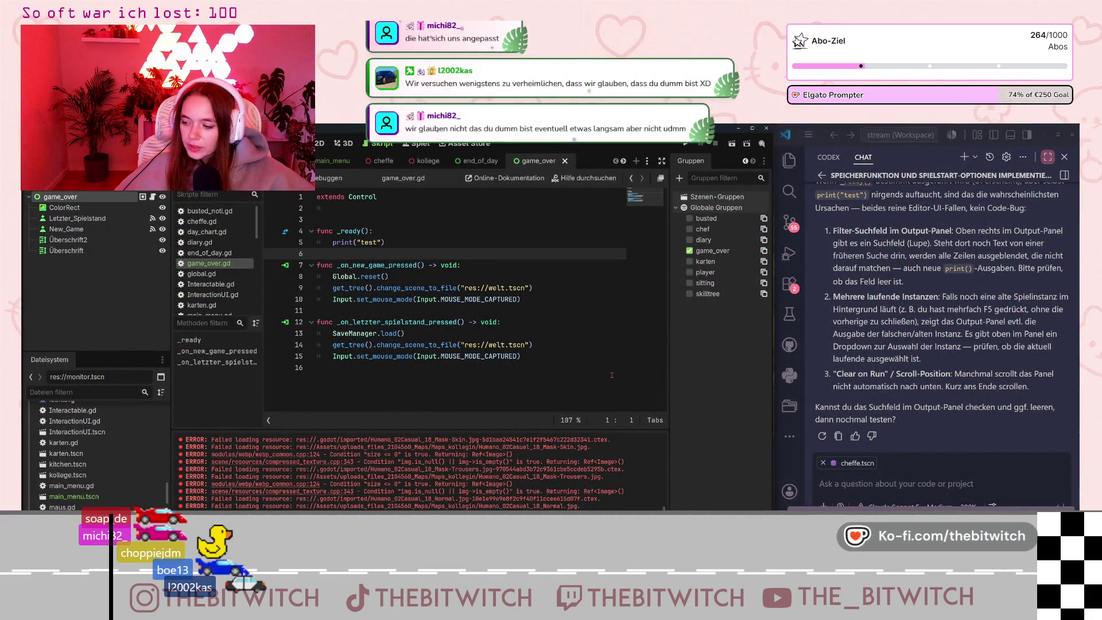
{"action": "left_click", "coordinate": [509, 322]}
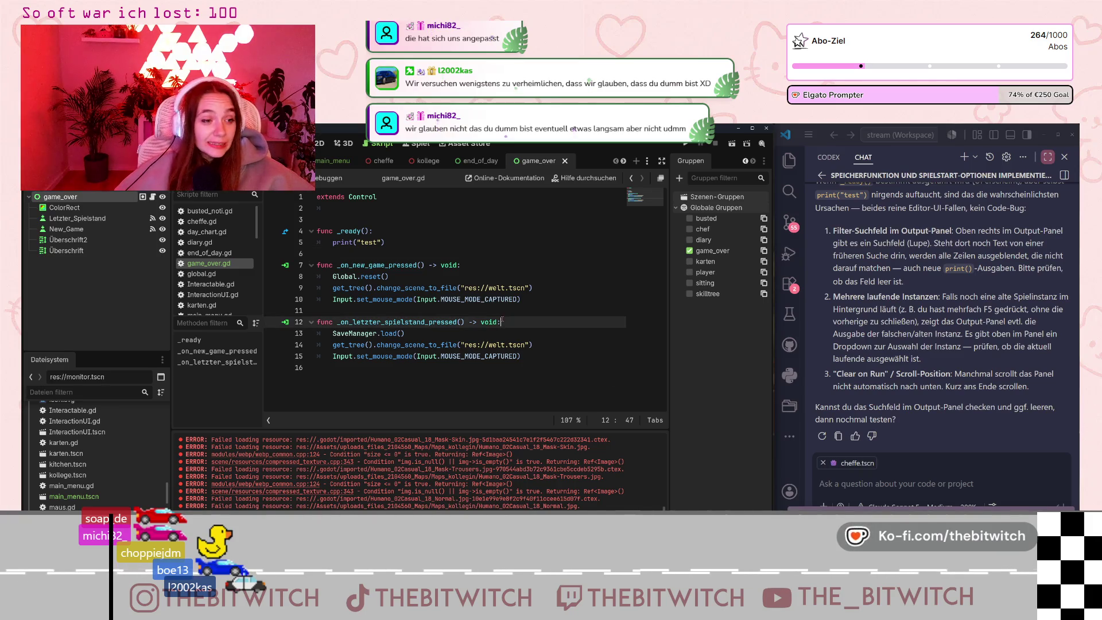
{"action": "key", "text": "F5"}
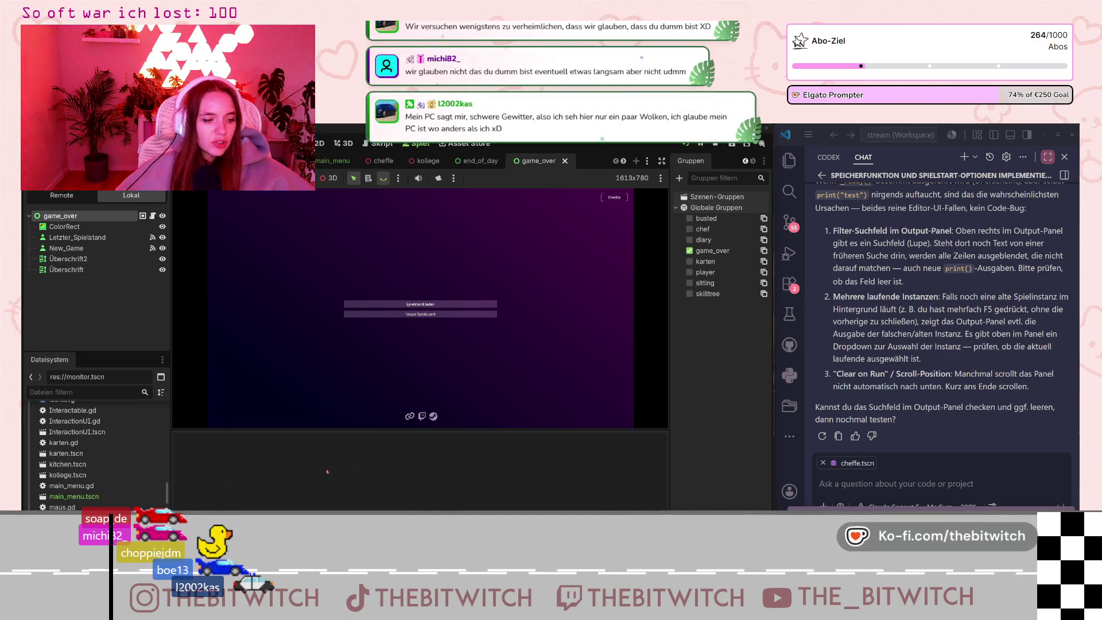
Load the saved game, walk to the sofa and toggle selection visibility on and off.
{"action": "left_click", "coordinate": [430, 309]}
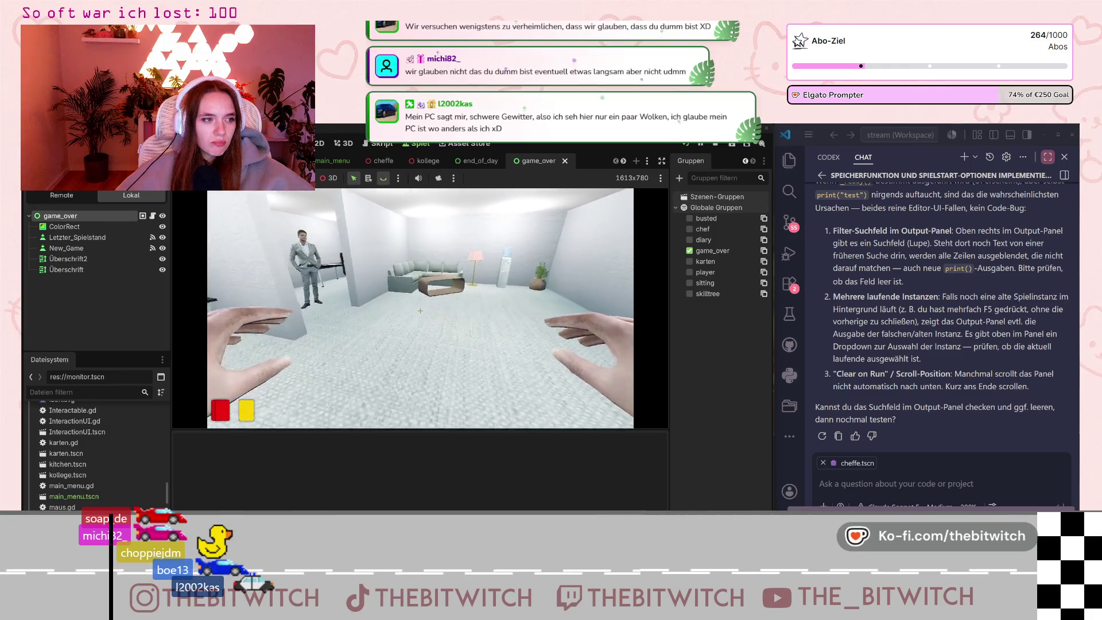
{"action": "key", "text": "w"}
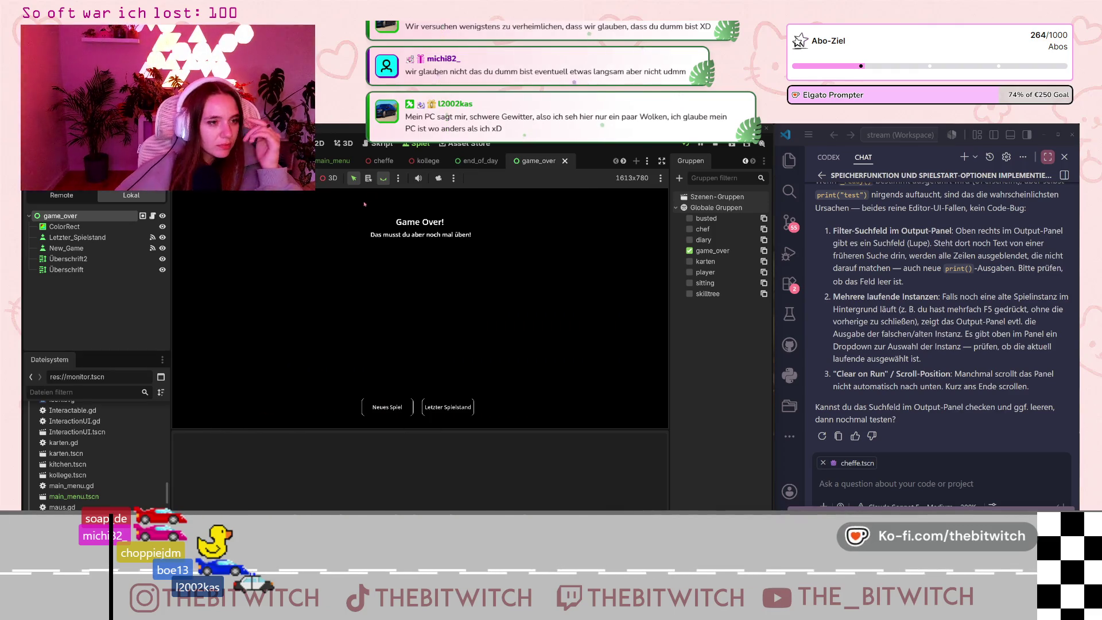
{"action": "left_click", "coordinate": [382, 179]}
{"action": "left_click", "coordinate": [382, 179]}
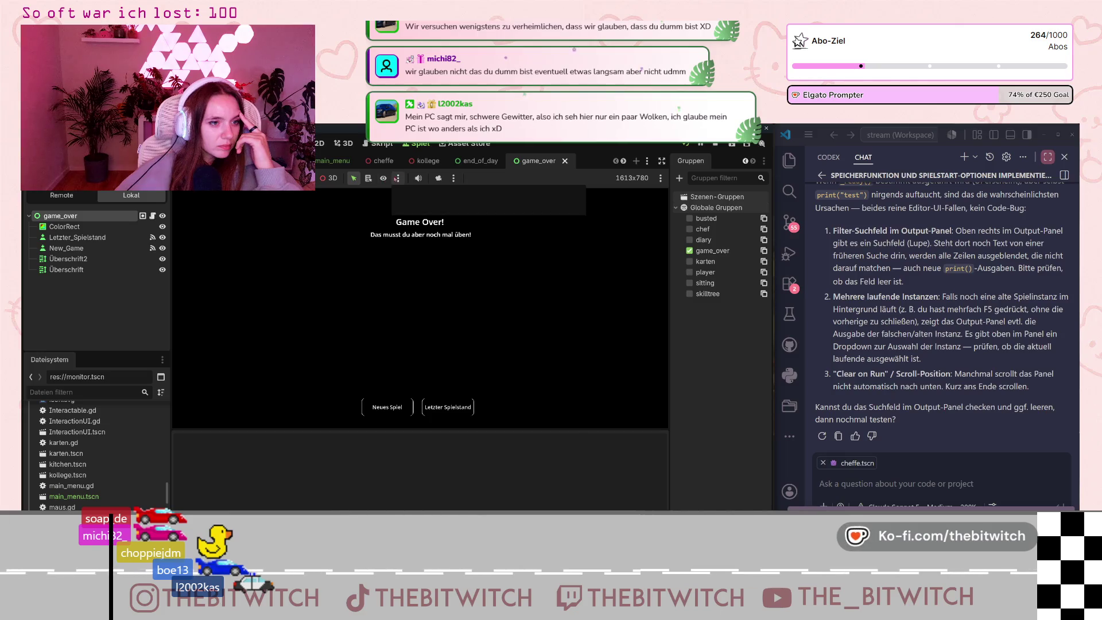
Check the game view's extra options, stop the game with F8 and relaunch the project.
{"action": "left_click", "coordinate": [459, 181]}
{"action": "left_click", "coordinate": [460, 181]}
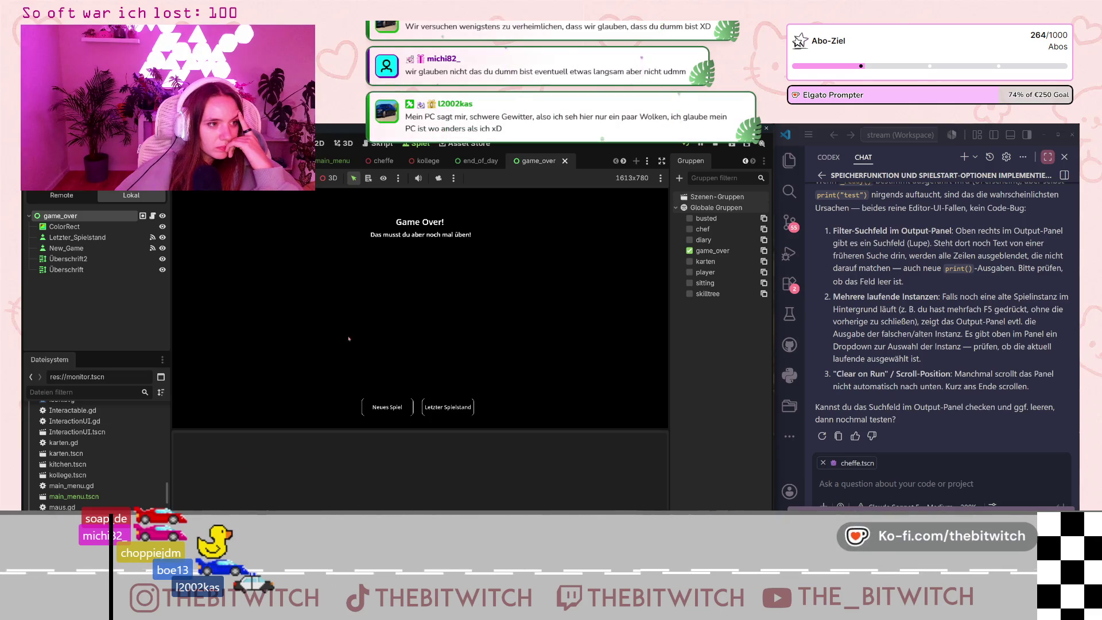
{"action": "key", "text": "F8"}
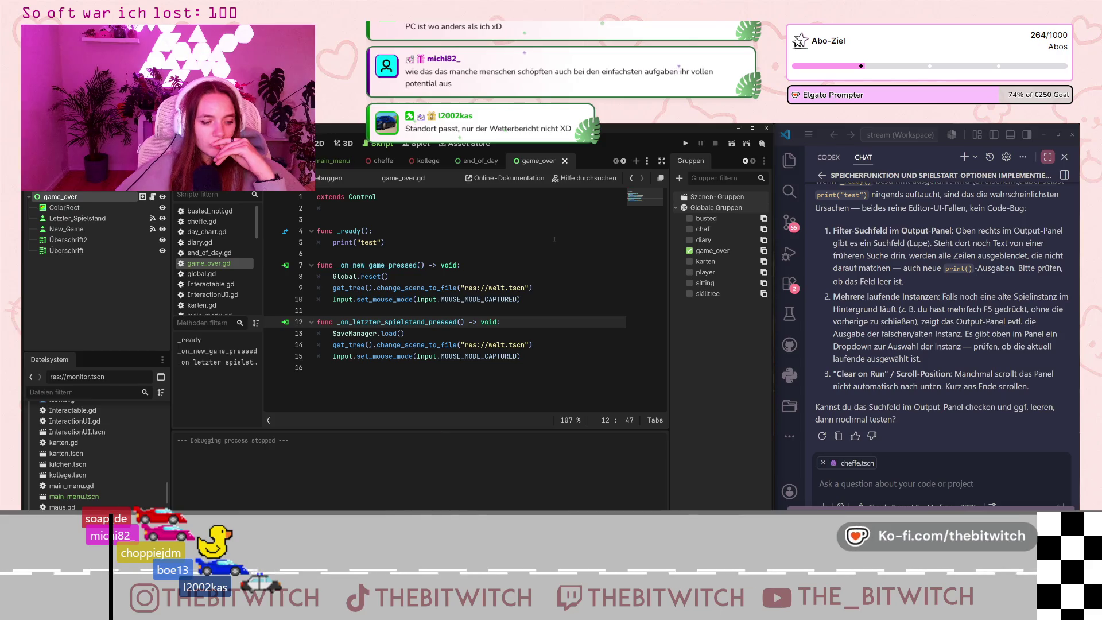
{"action": "left_click", "coordinate": [685, 143]}
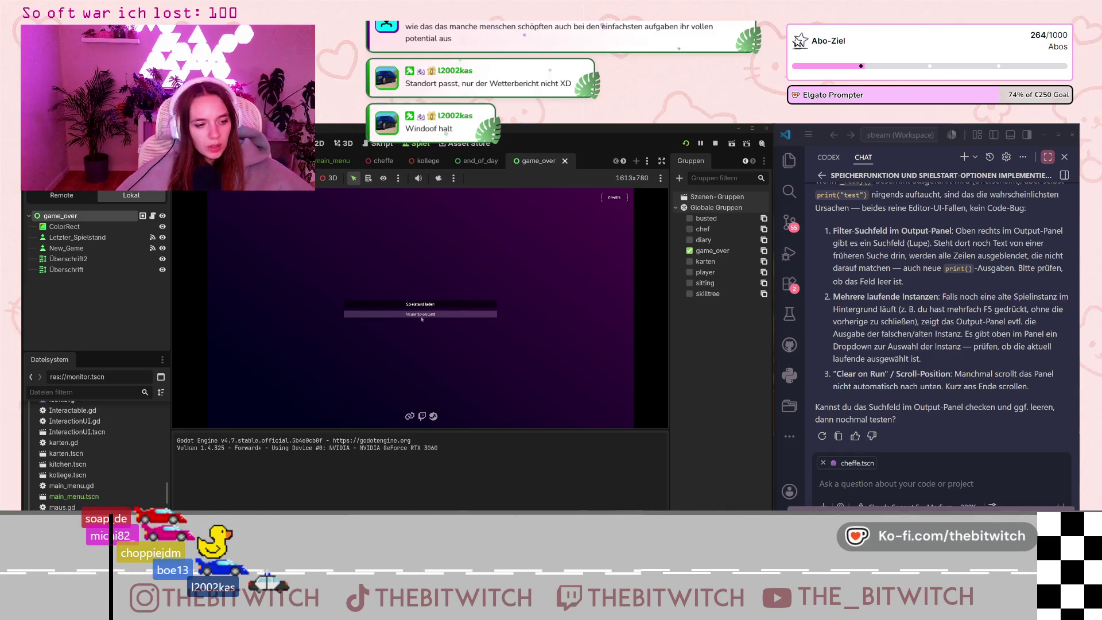
Load the saved game and sleep on the sofa.
{"action": "left_click", "coordinate": [432, 304]}
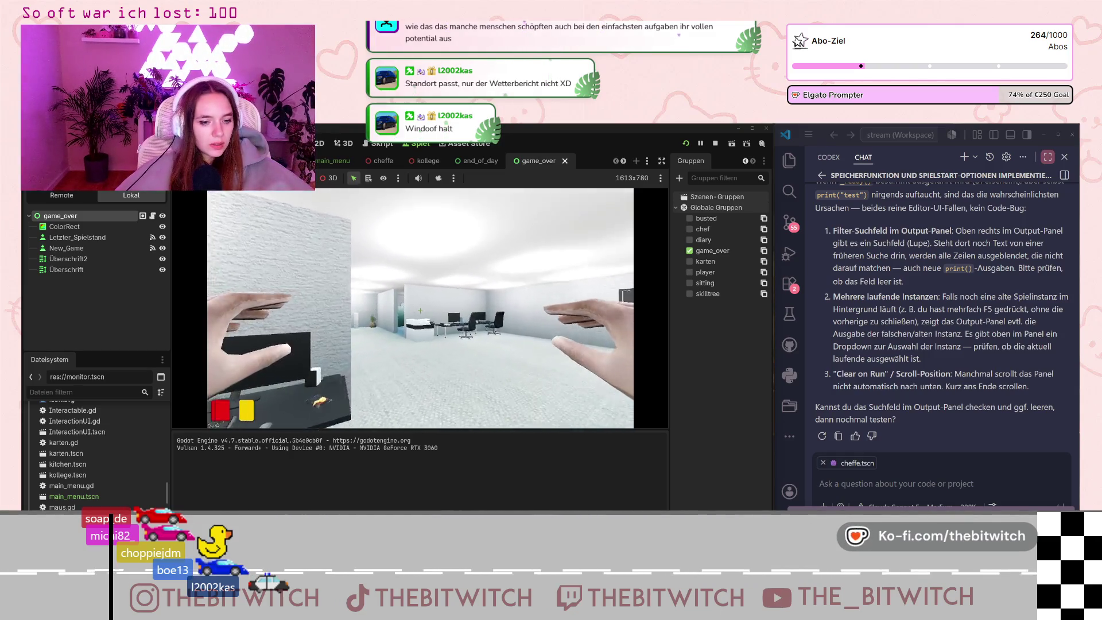
{"action": "key", "text": "w"}
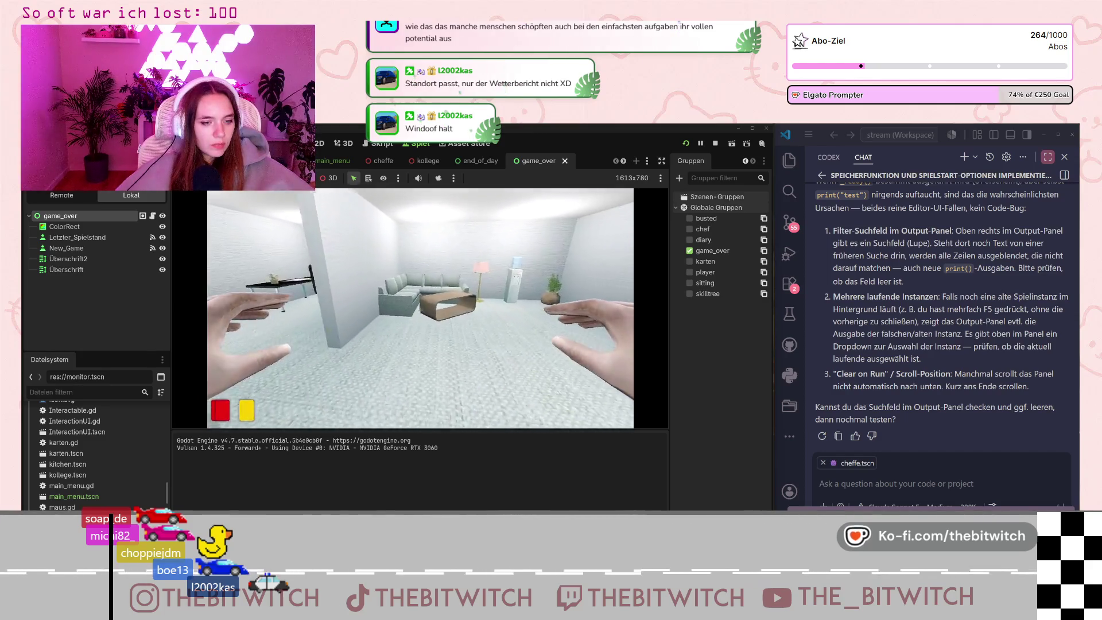
{"action": "key", "text": "e"}
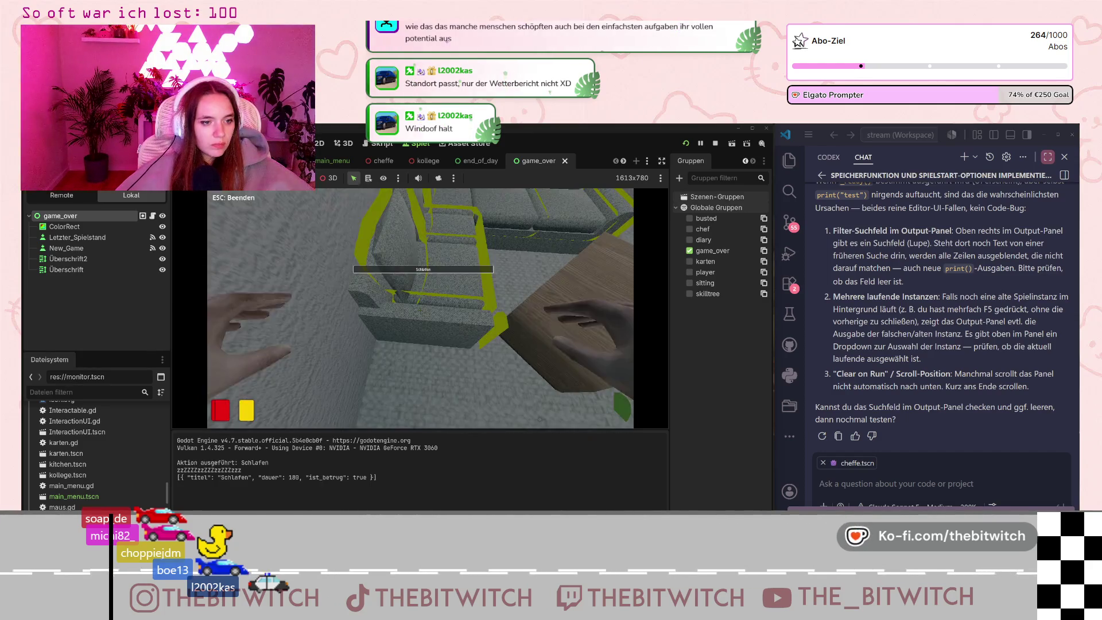
{"action": "key", "text": "e"}
Repair the jammed copier, then take a toilet break until caught.
{"action": "key", "text": "w"}
{"action": "key", "text": "e"}
{"action": "key", "text": "Return"}
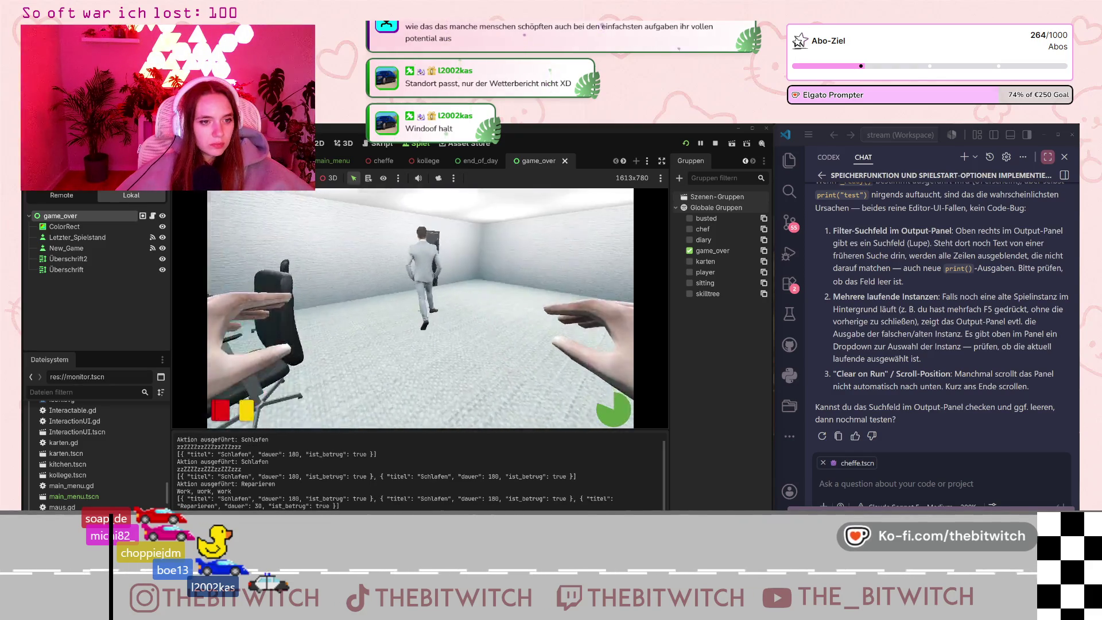
{"action": "key", "text": "w"}
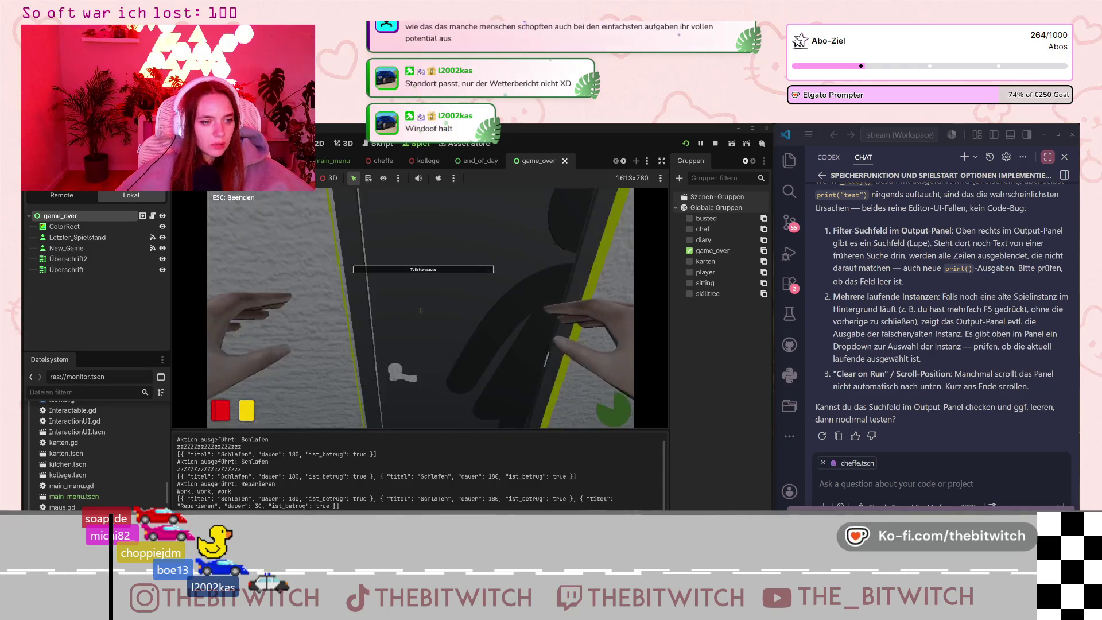
{"action": "key", "text": "e"}
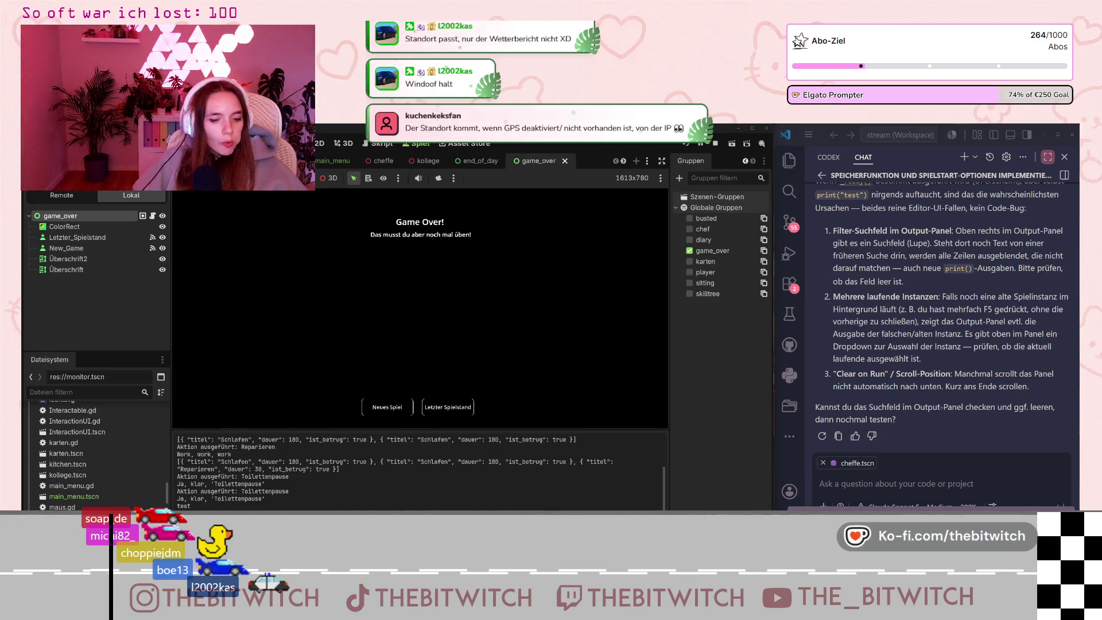
Review the printed Output log, then show game_over.gd in the script editor.
{"action": "key", "text": "F6"}
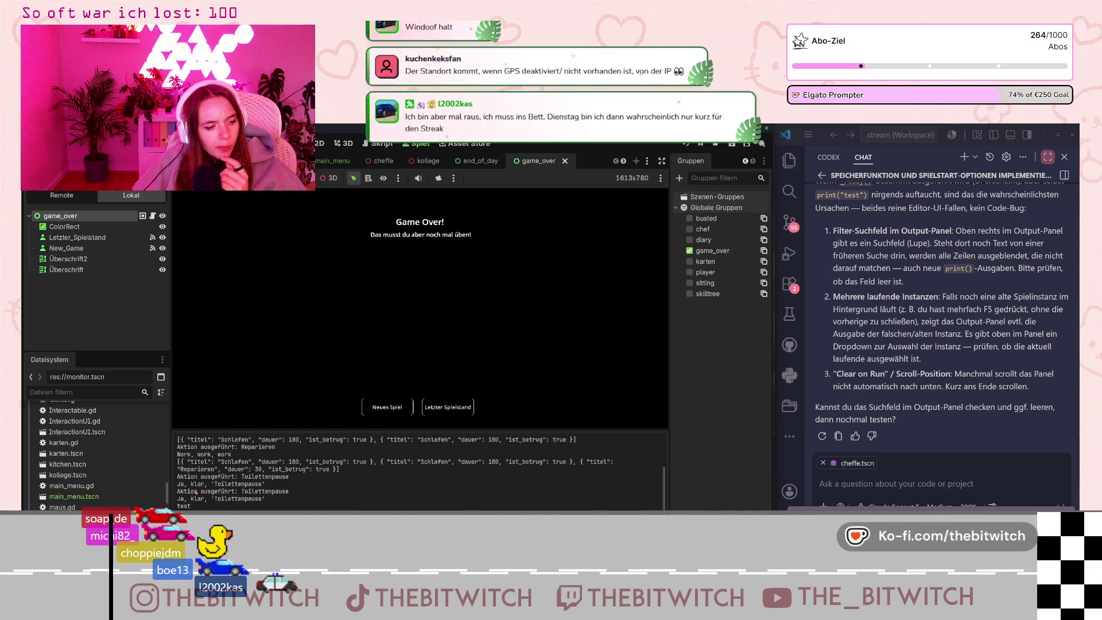
{"action": "scroll", "coordinate": [196, 492], "scroll_direction": "up", "scroll_amount": 10}
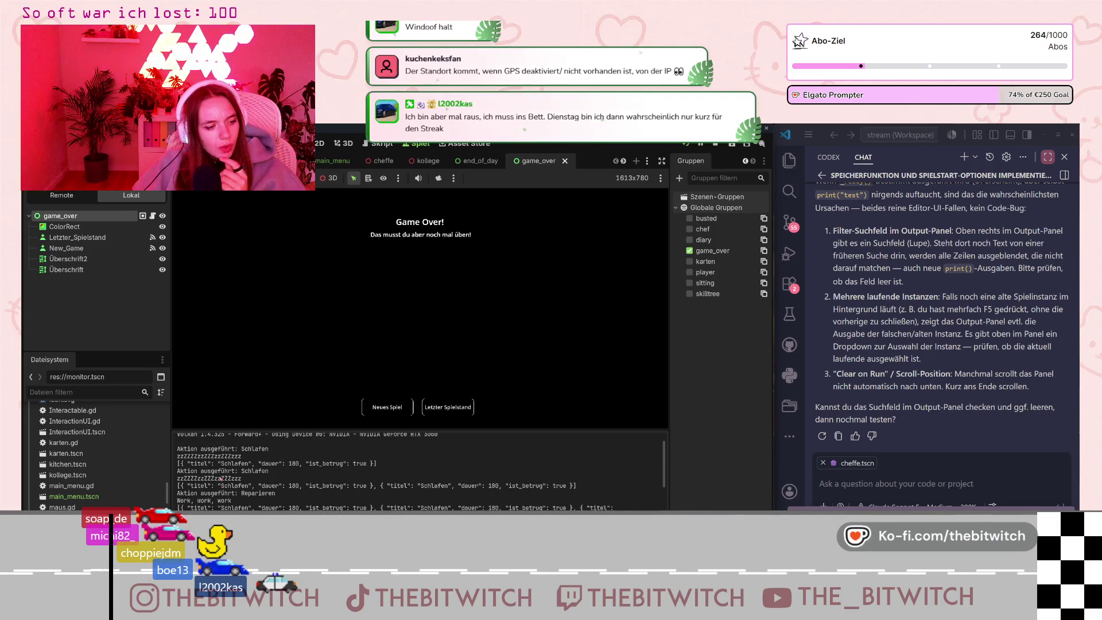
{"action": "scroll", "coordinate": [221, 479], "scroll_direction": "down", "scroll_amount": 2}
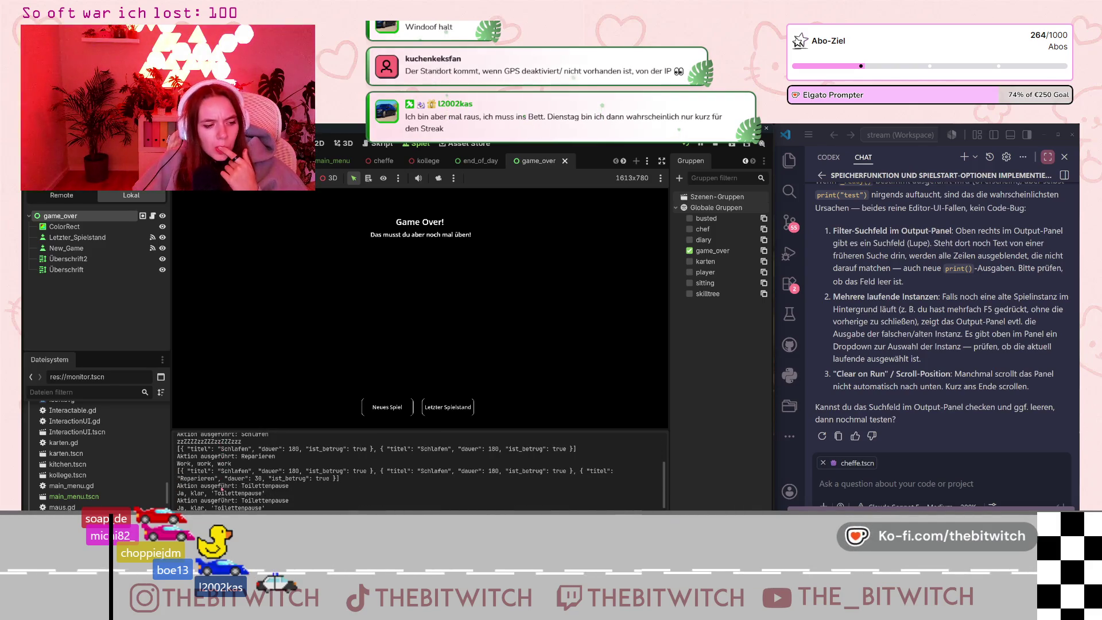
{"action": "scroll", "coordinate": [221, 489], "scroll_direction": "down", "scroll_amount": 1}
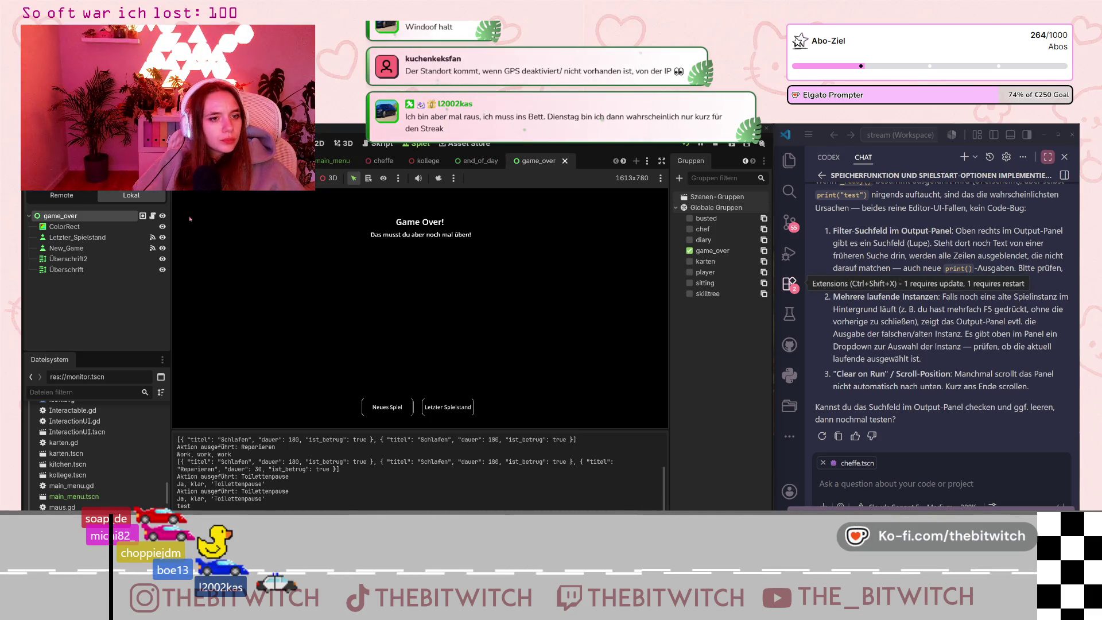
{"action": "key", "text": "ctrl+F3"}
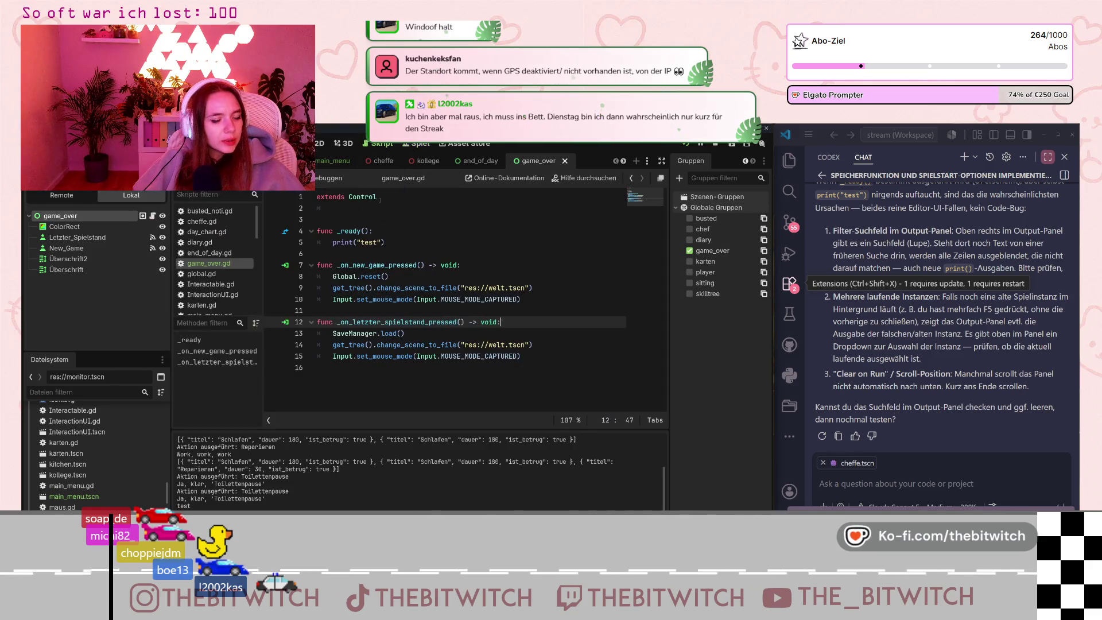
Replace "test" in the print call with Global.full_log using autocomplete.
{"action": "double_click", "coordinate": [369, 242]}
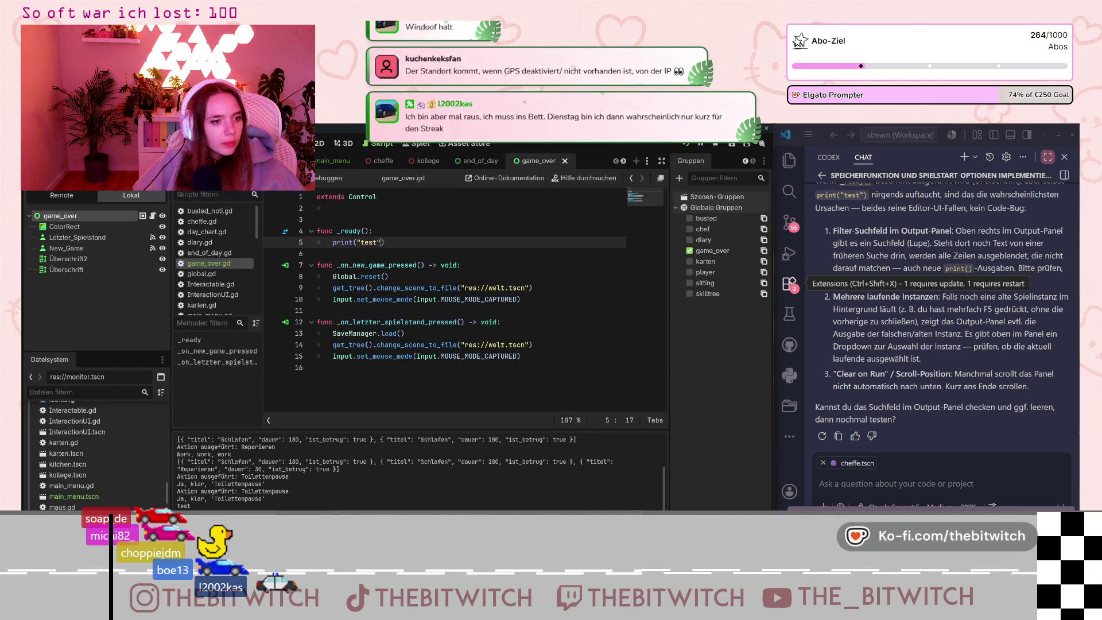
{"action": "key", "text": "BackSpace"}
{"action": "key", "text": "BackSpace"}
{"action": "type", "text": "Global."}
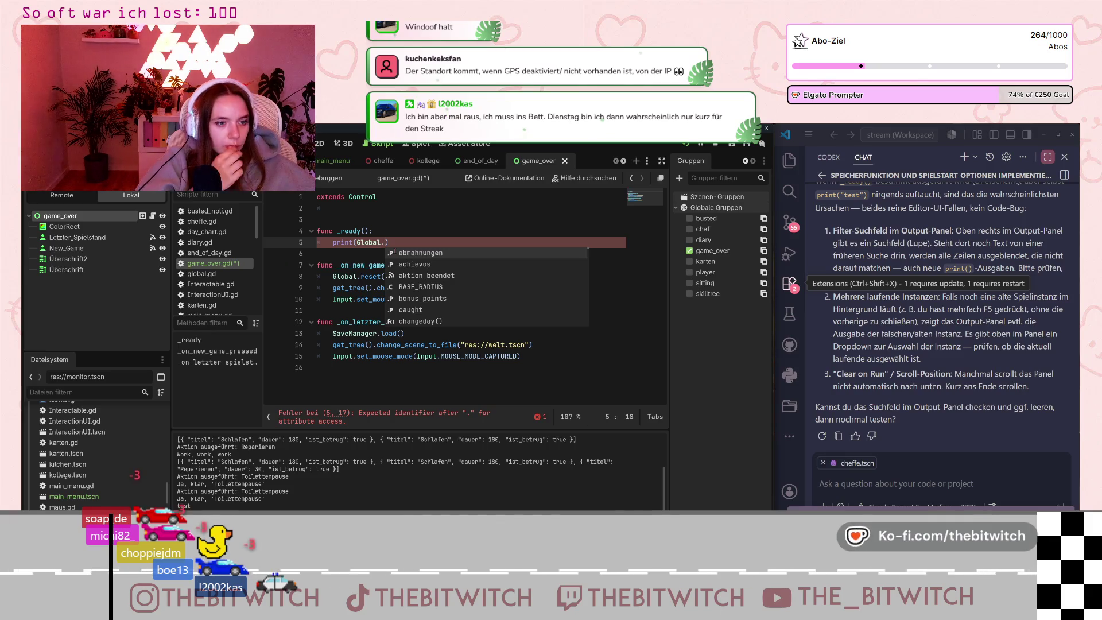
{"action": "type", "text": "full"}
{"action": "key", "text": "Return"}
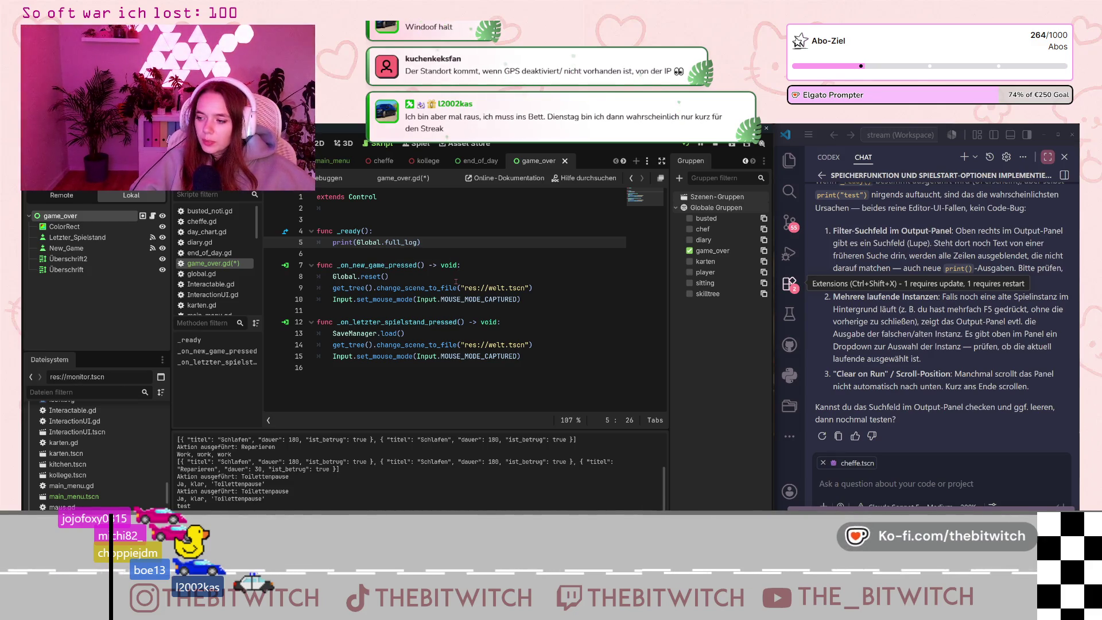
Save game_over.gd with Ctrl+S and relaunch the game.
{"action": "mouse_move", "coordinate": [465, 285]}
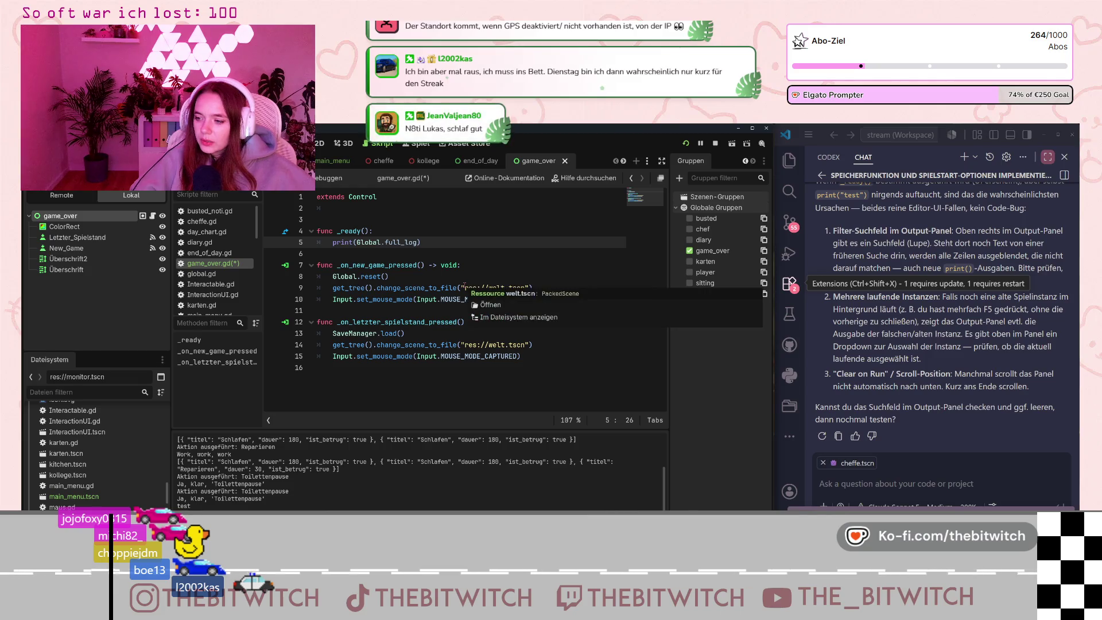
{"action": "left_click", "coordinate": [533, 381]}
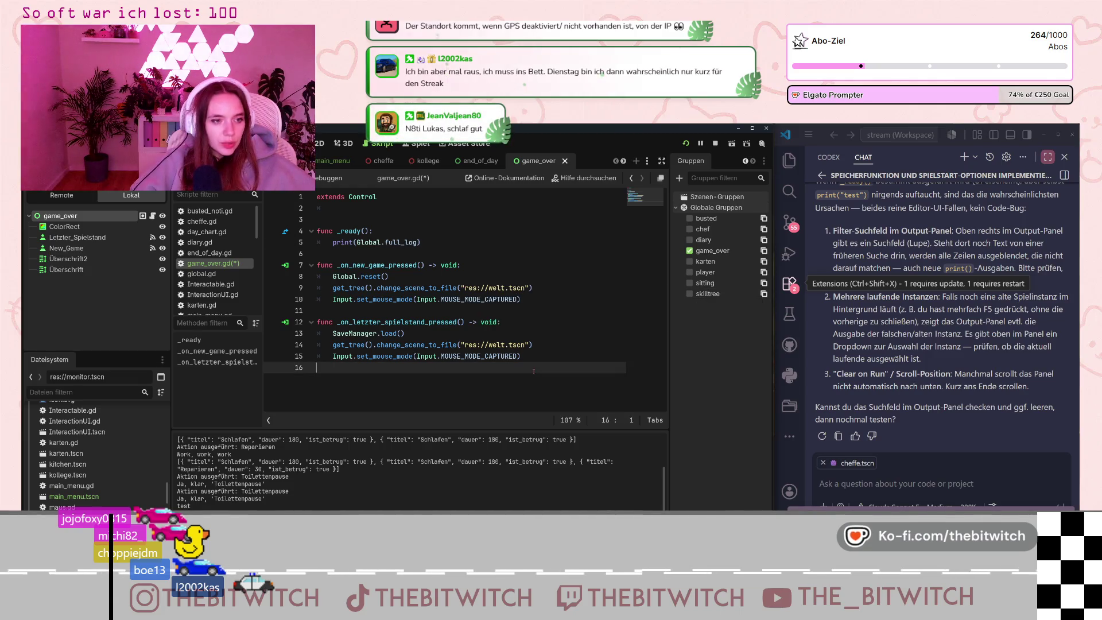
{"action": "key", "text": "ctrl+s"}
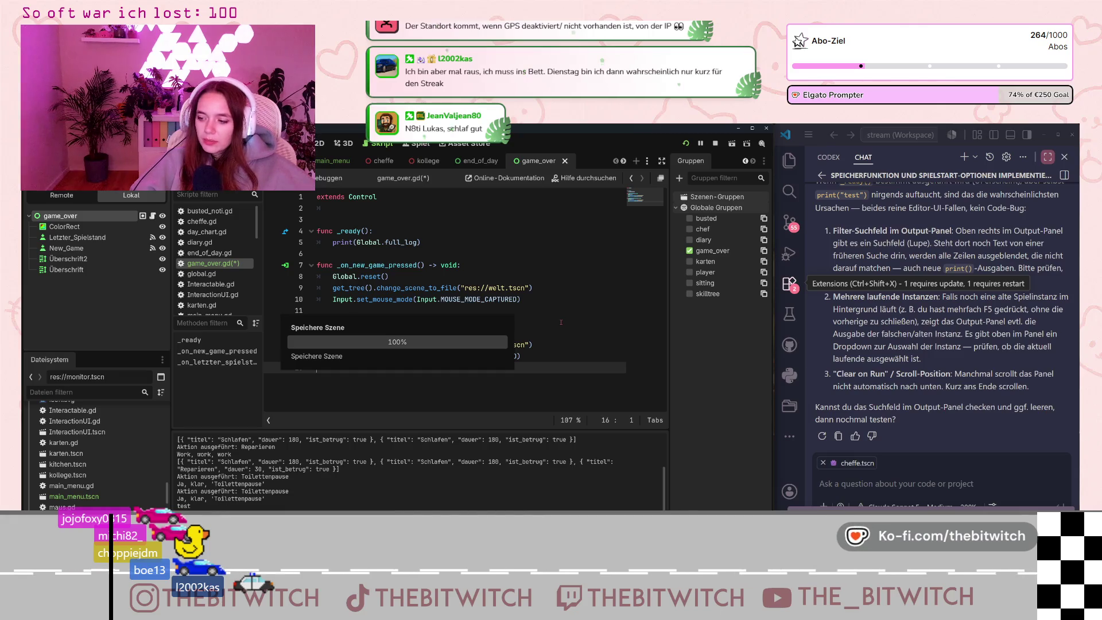
{"action": "left_click", "coordinate": [458, 245]}
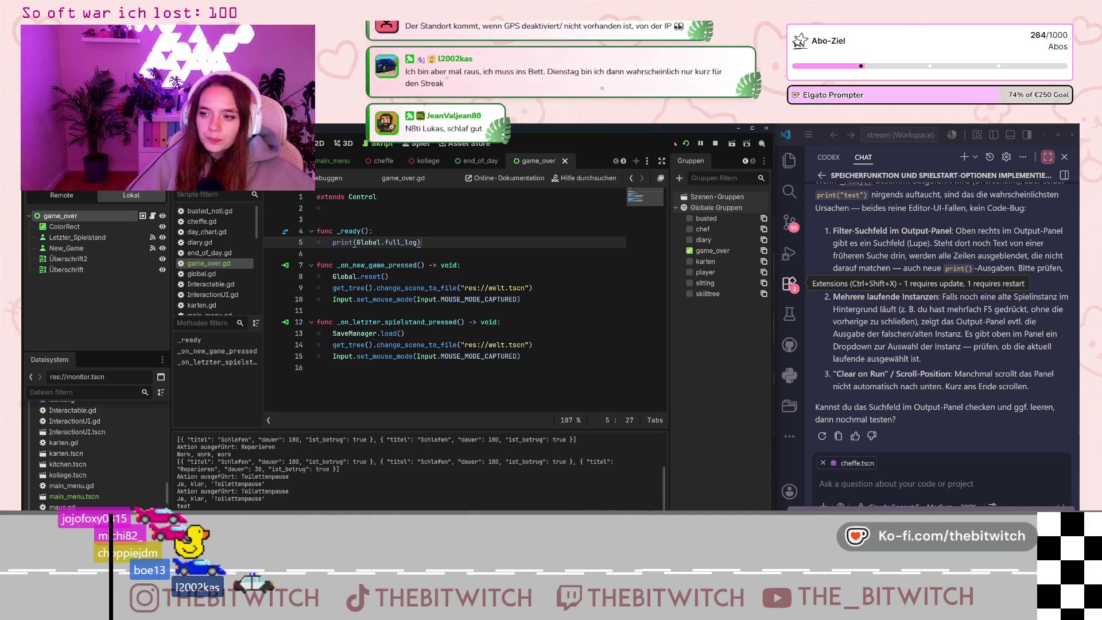
{"action": "left_click", "coordinate": [565, 268]}
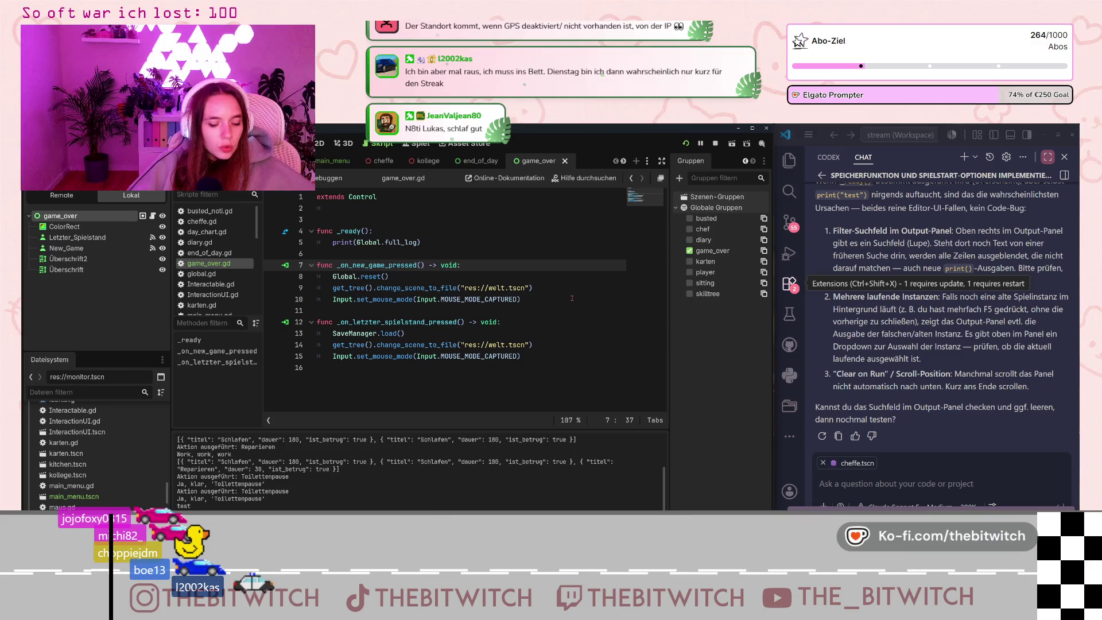
{"action": "key", "text": "ctrl+s"}
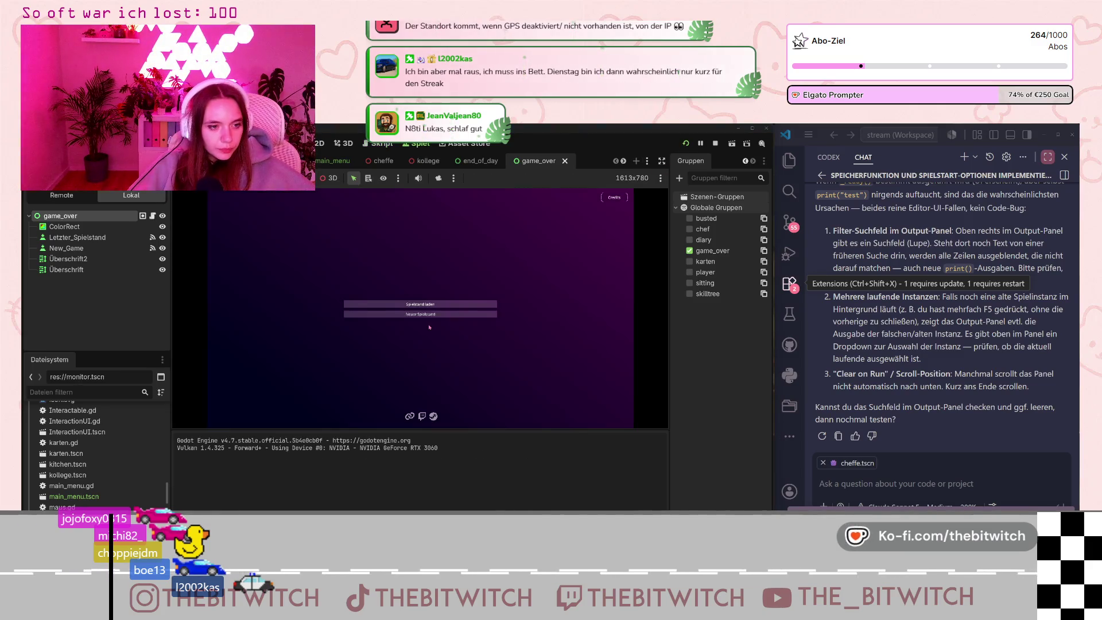
Load the saved game and repair the printer, reaching Game Over with full_log printed.
{"action": "left_click", "coordinate": [420, 304]}
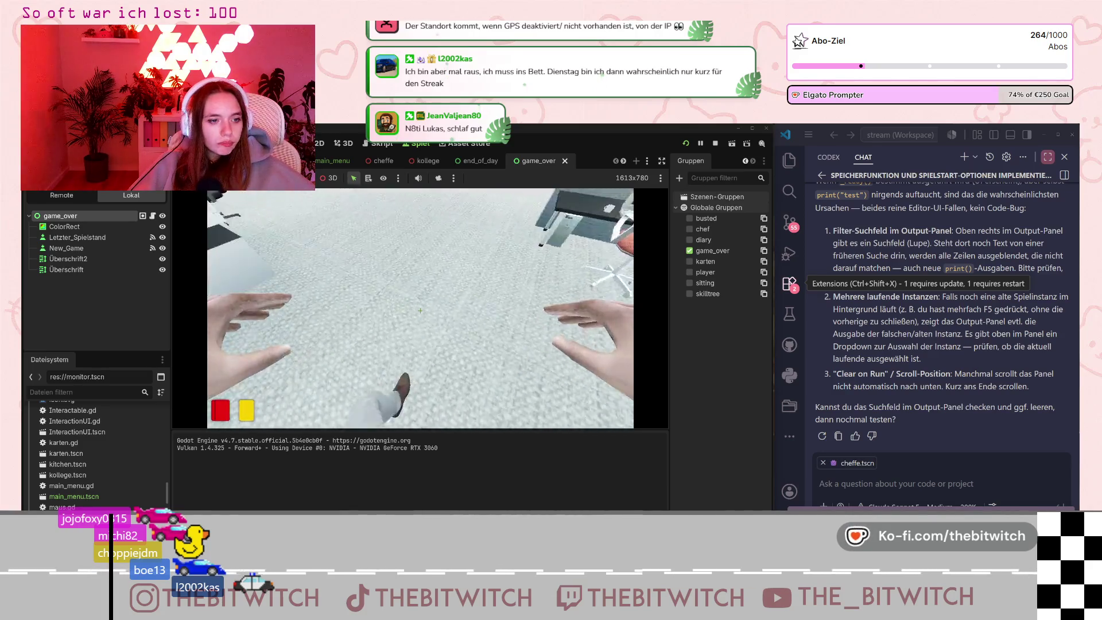
{"action": "key", "text": "e"}
{"action": "key", "text": "e"}
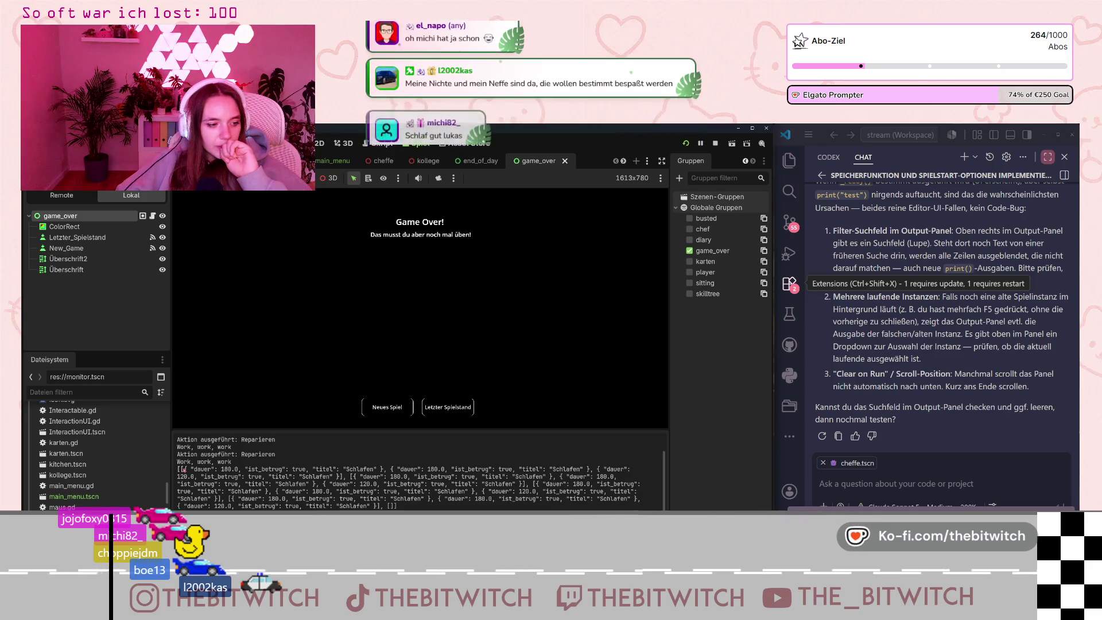
{"action": "mouse_move", "coordinate": [176, 470]}
{"action": "left_mouse_down"}
{"action": "mouse_move", "coordinate": [617, 483]}
{"action": "mouse_move", "coordinate": [397, 485]}
{"action": "mouse_move", "coordinate": [539, 491]}
{"action": "mouse_move", "coordinate": [477, 491]}
{"action": "left_mouse_up"}
{"action": "left_click_drag", "start_coordinate": [449, 499], "coordinate": [373, 505]}
{"action": "double_click", "coordinate": [391, 506]}
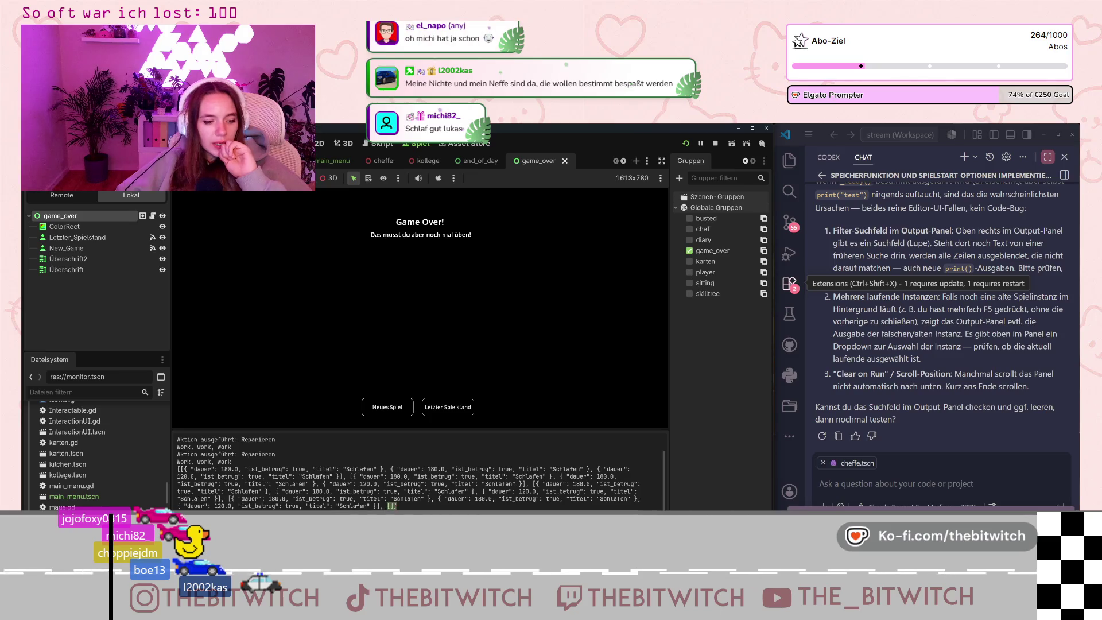
{"action": "left_click", "coordinate": [358, 498]}
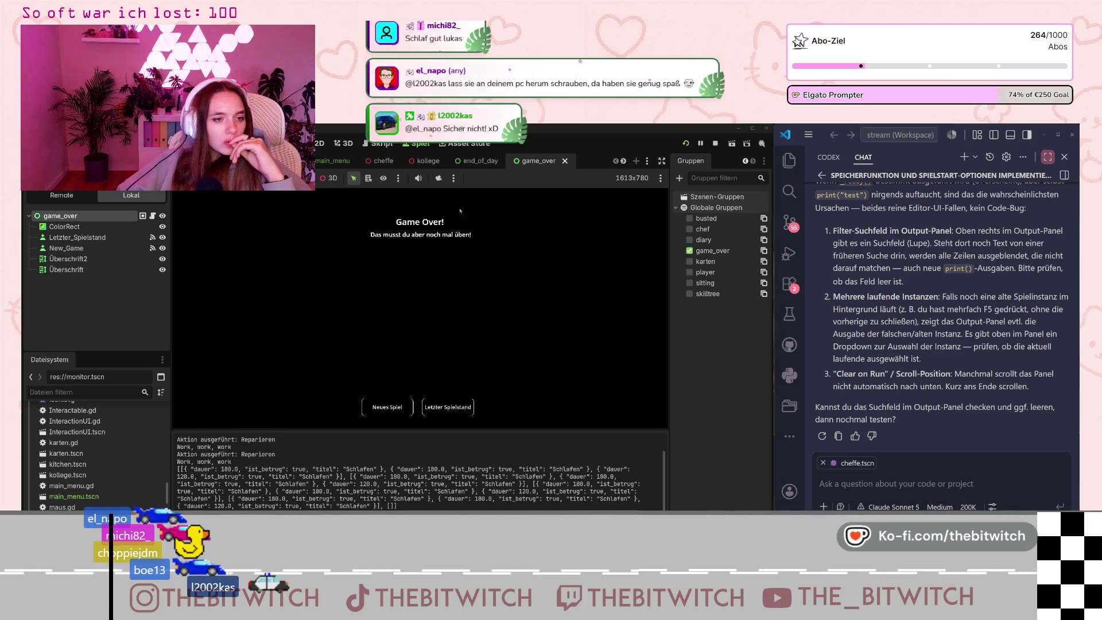
Open end_of_day.gd from the end_of_day scene and select its grouping loop, lines 50–56.
{"action": "left_click", "coordinate": [469, 162]}
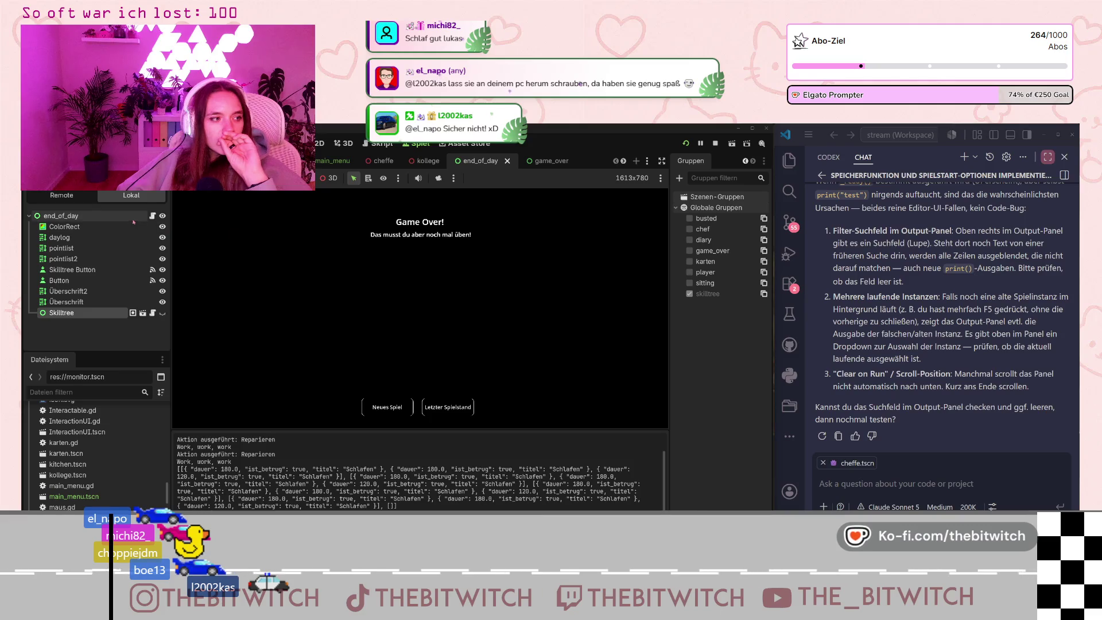
{"action": "left_click", "coordinate": [153, 215]}
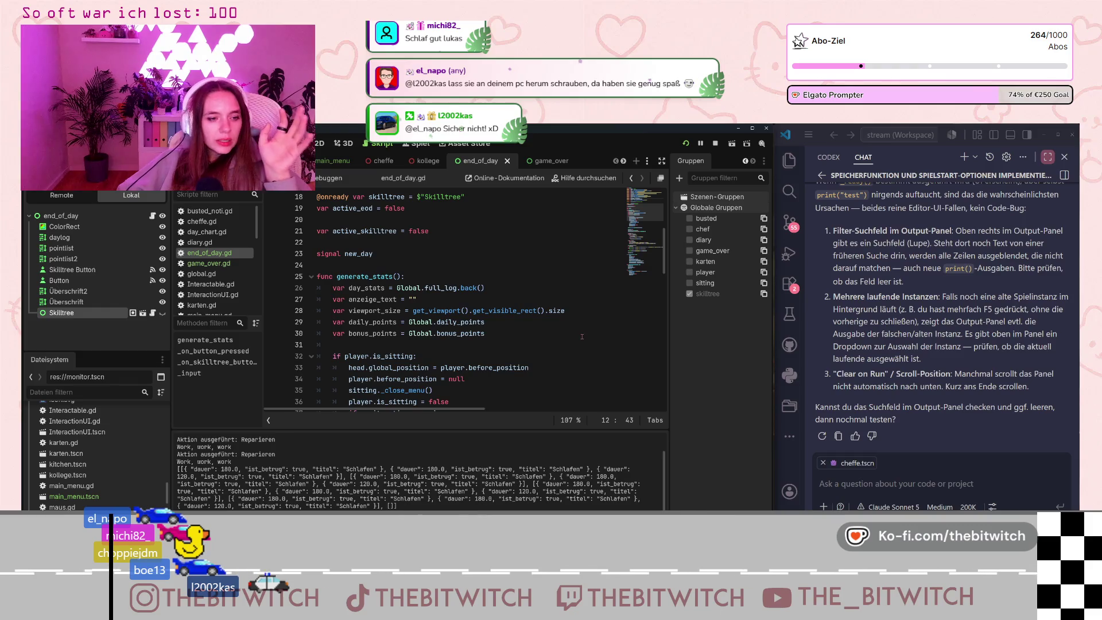
{"action": "scroll", "coordinate": [573, 337], "scroll_direction": "down", "scroll_amount": 8}
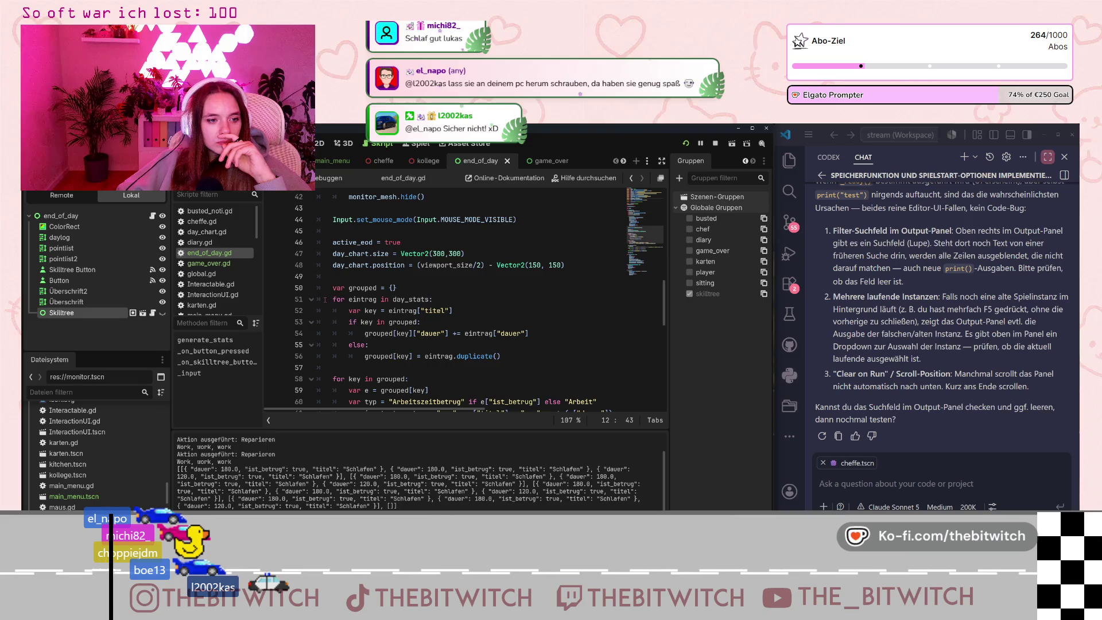
{"action": "mouse_move", "coordinate": [330, 299]}
{"action": "left_mouse_down"}
{"action": "mouse_move", "coordinate": [370, 327]}
{"action": "mouse_move", "coordinate": [501, 356]}
{"action": "left_mouse_up"}
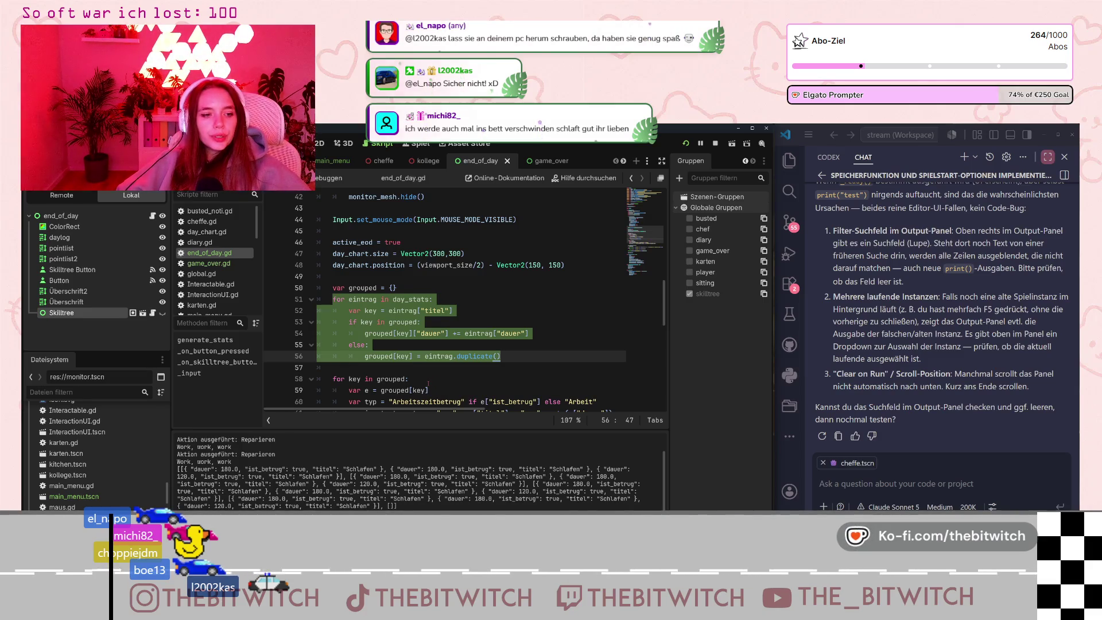
{"action": "mouse_move", "coordinate": [333, 287]}
{"action": "left_mouse_down"}
{"action": "mouse_move", "coordinate": [568, 333]}
{"action": "mouse_move", "coordinate": [502, 356]}
{"action": "left_mouse_up"}
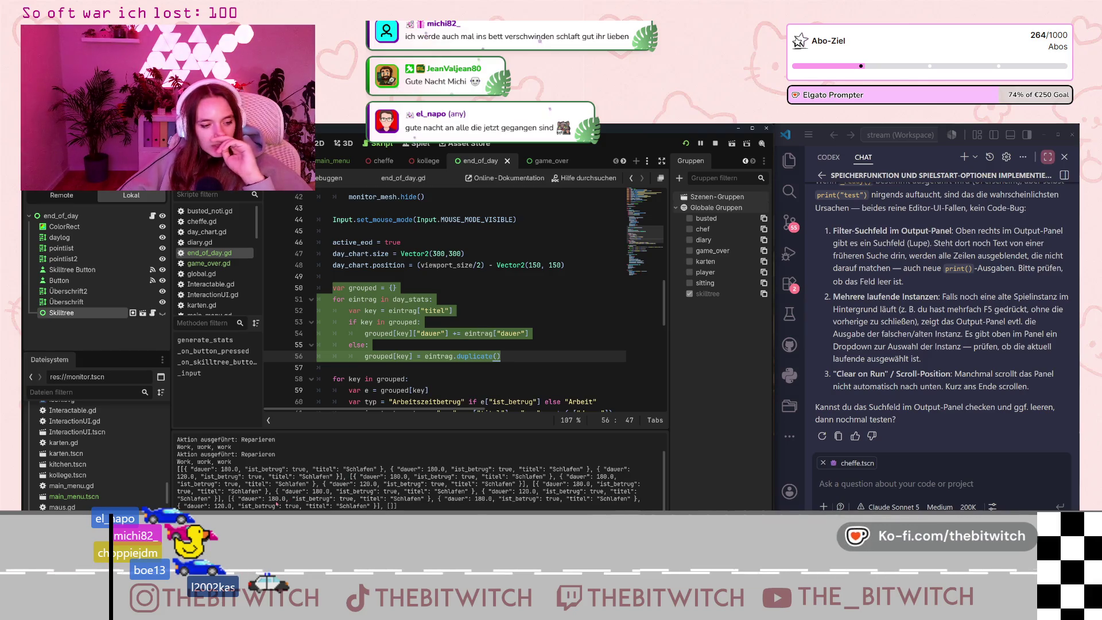
Run the game, load the saved game and repair the printer.
{"action": "key", "text": "F5"}
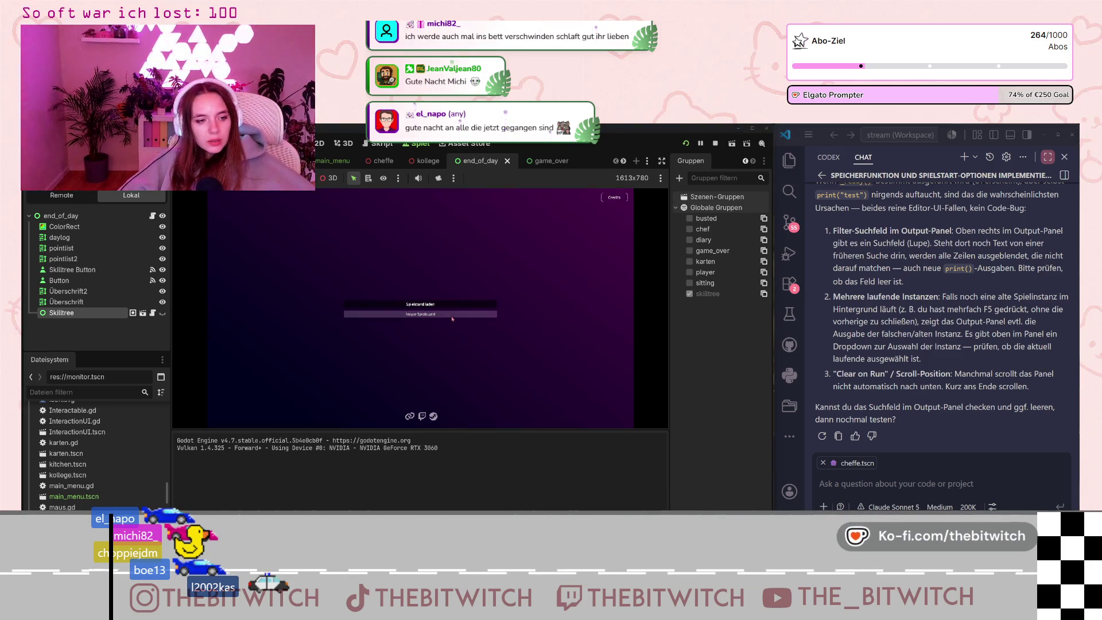
{"action": "left_click", "coordinate": [425, 303]}
{"action": "mouse_move", "coordinate": [420, 310]}
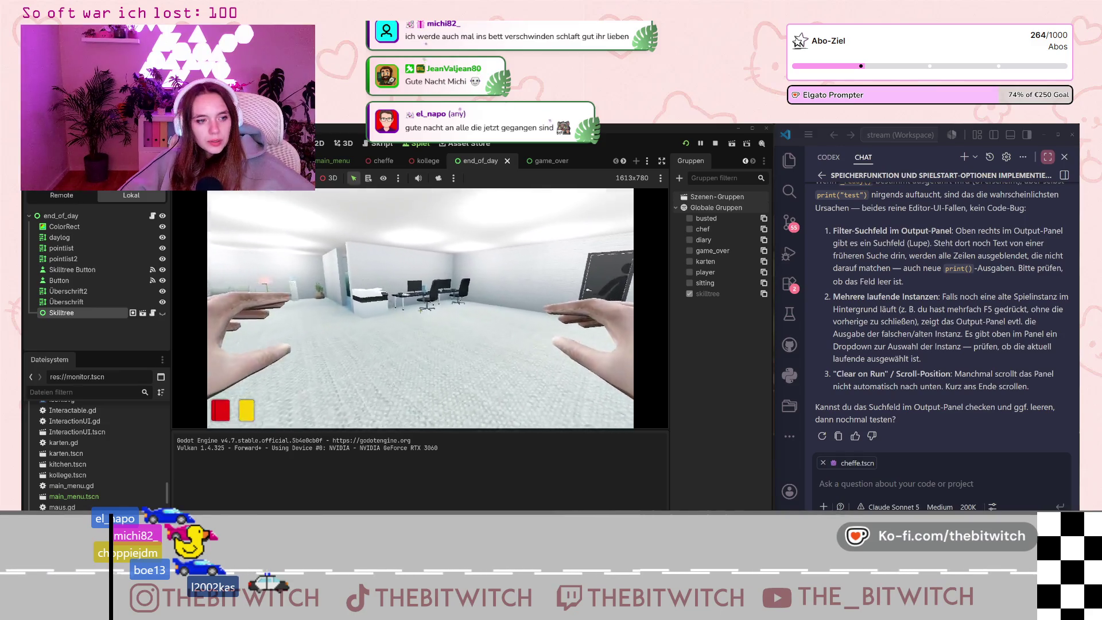
{"action": "key", "text": "e"}
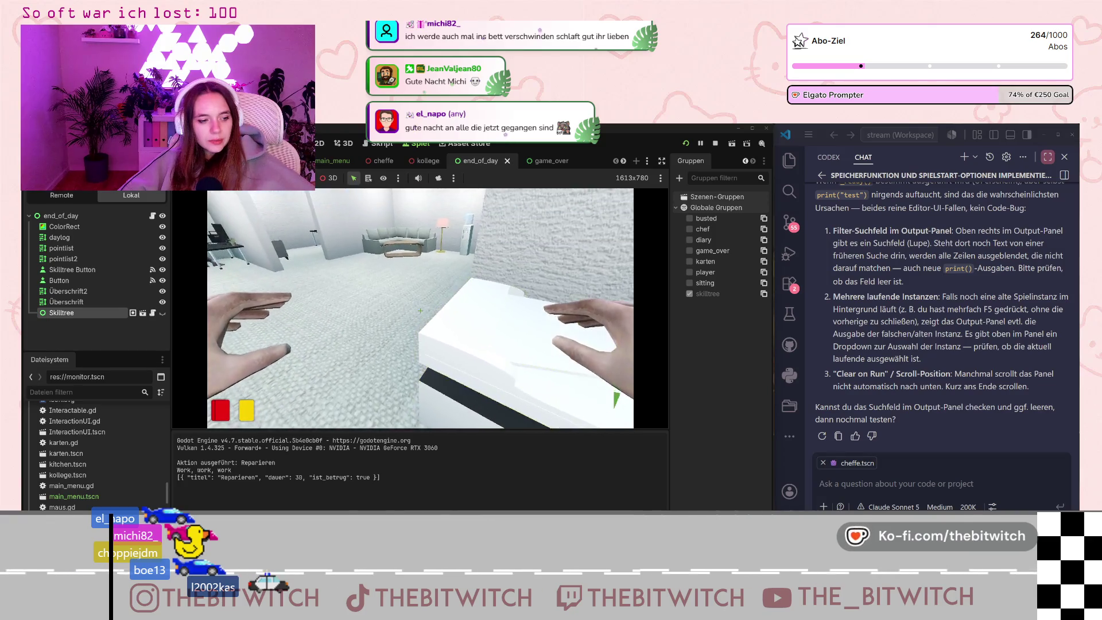
Walk to the kitchen fridge, repair it, then pause with Esc.
{"action": "key", "text": "w"}
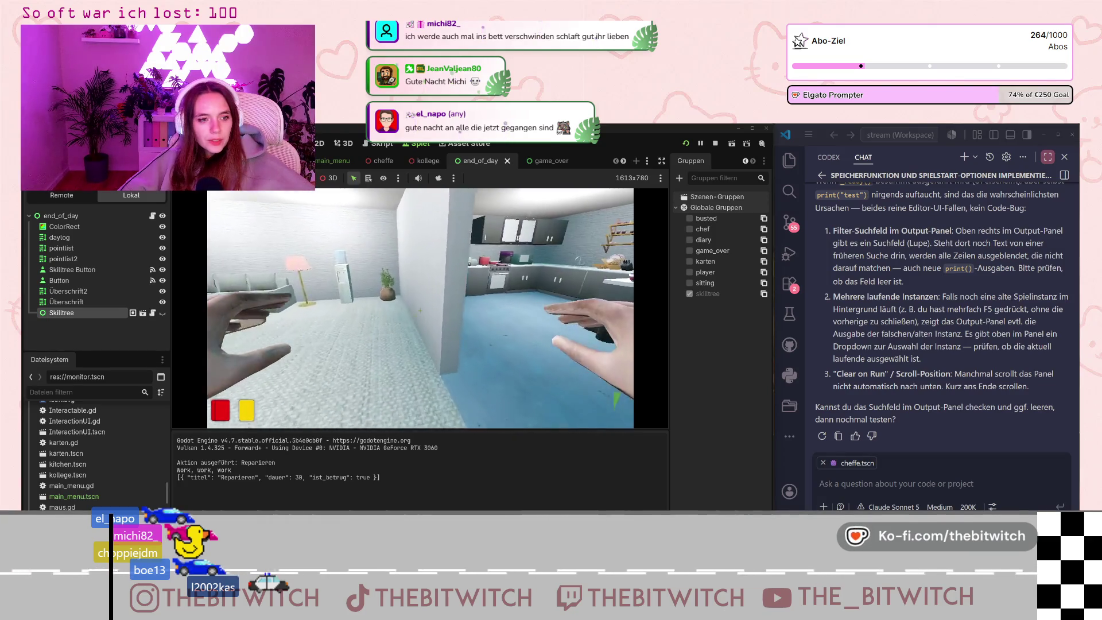
{"action": "key", "text": "e"}
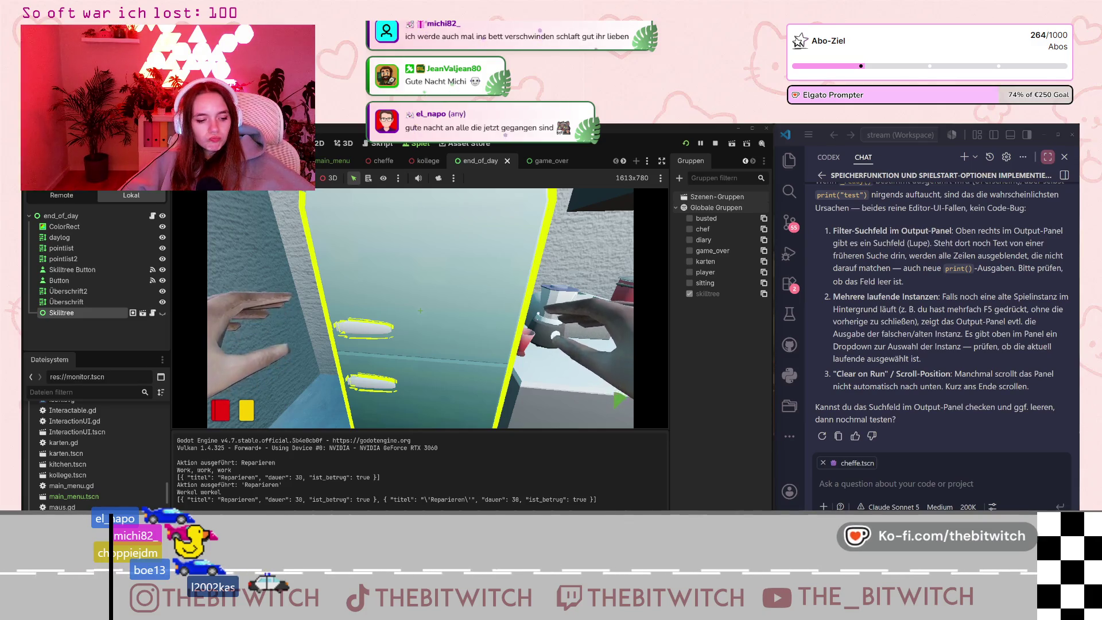
{"action": "mouse_move", "coordinate": [420, 310]}
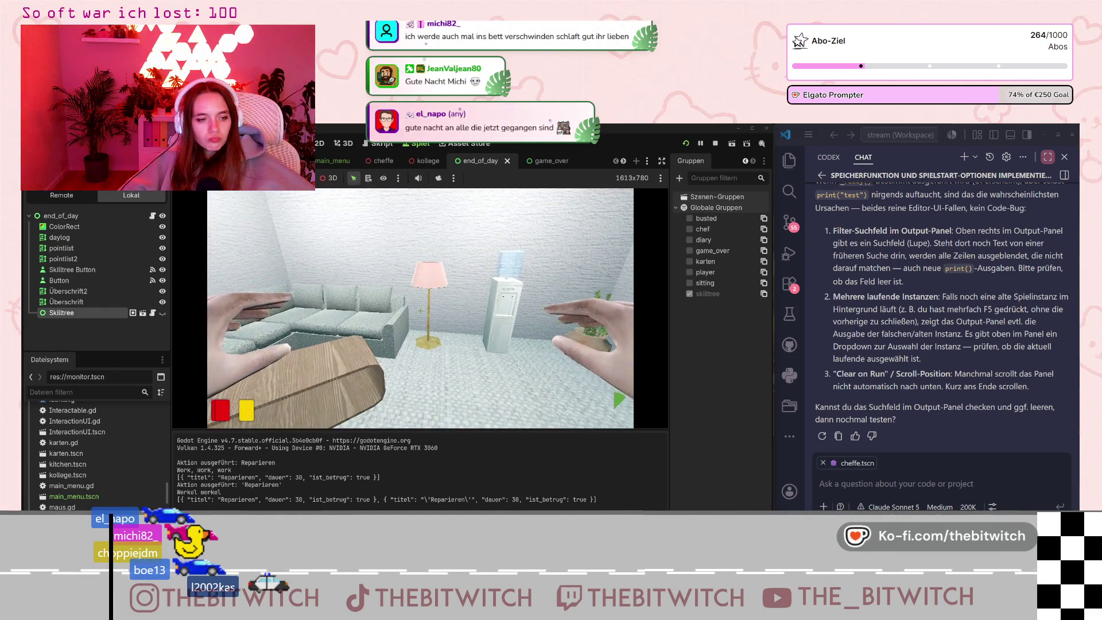
{"action": "key", "text": "Escape"}
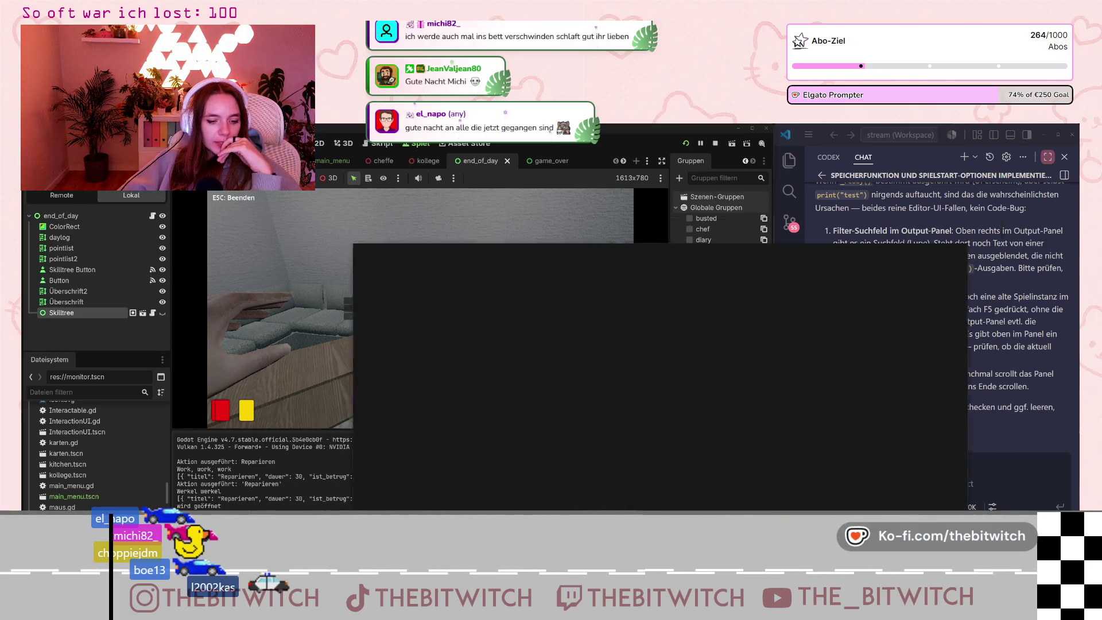
Add an Offstream card titled 'Aktionen/Methoden besser benennen' on the Notion board.
{"action": "key", "text": "alt+Tab"}
{"action": "left_click", "coordinate": [619, 352]}
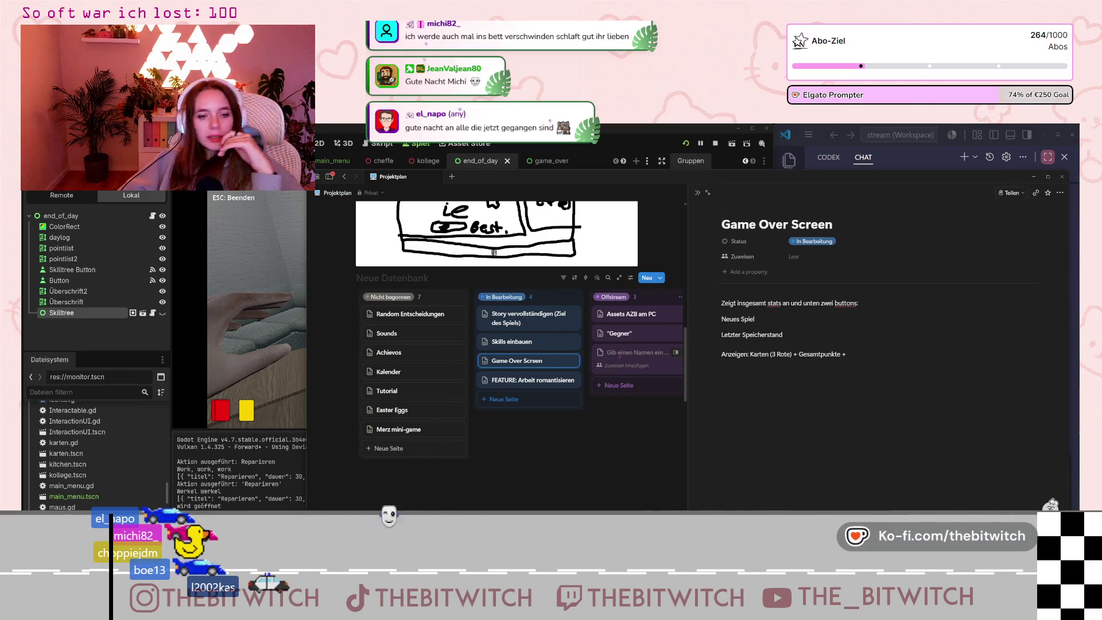
{"action": "type", "text": "Akt"}
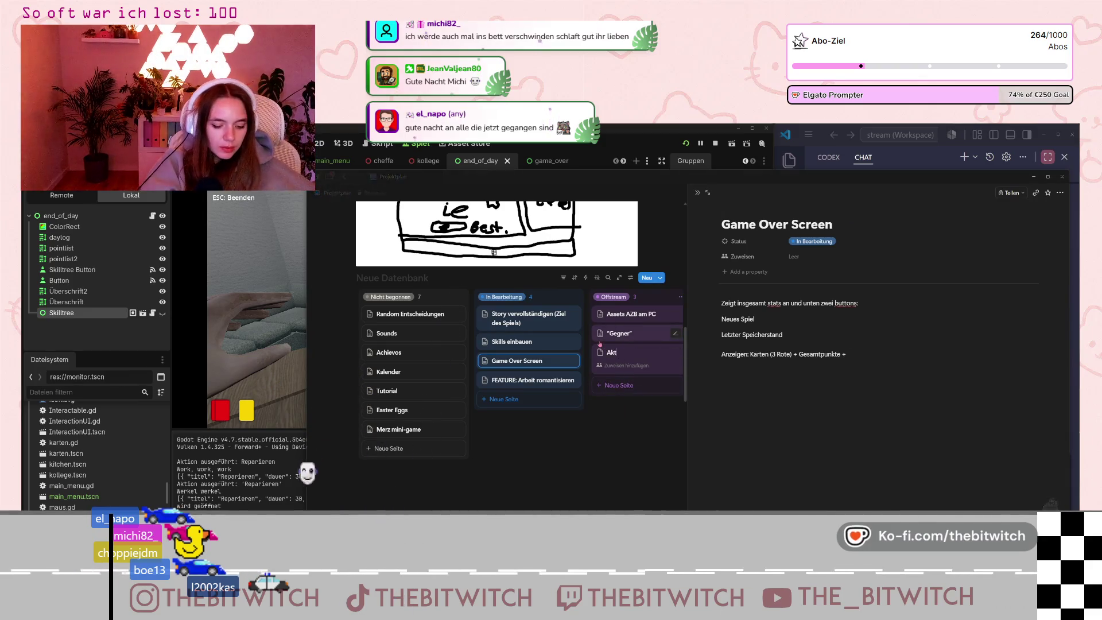
{"action": "type", "text": "ionen/Method"}
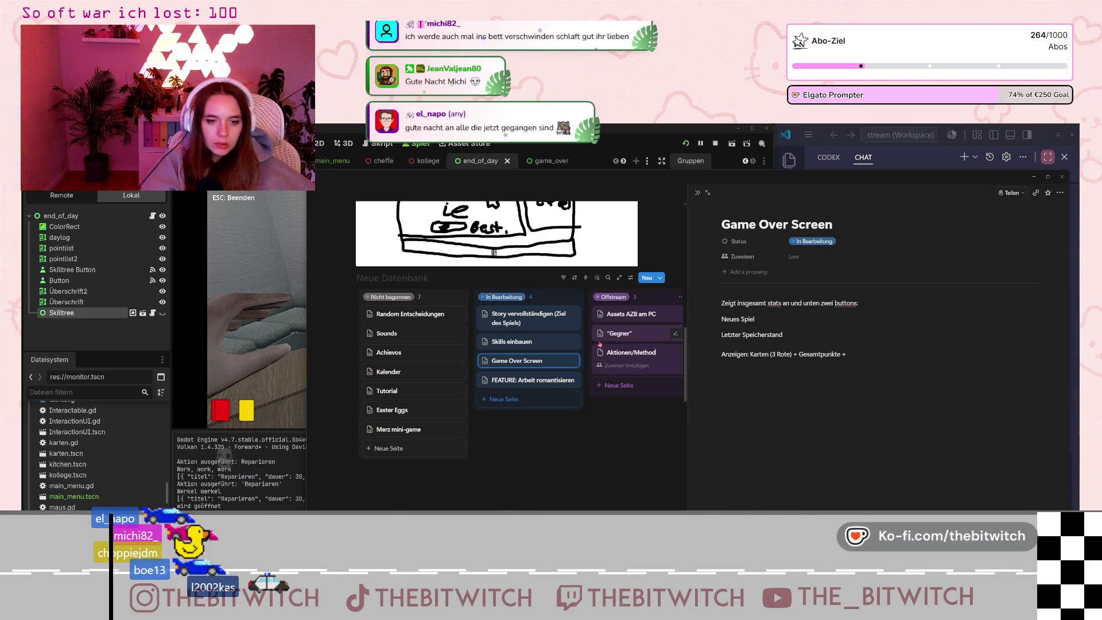
{"action": "type", "text": "en besser benennen"}
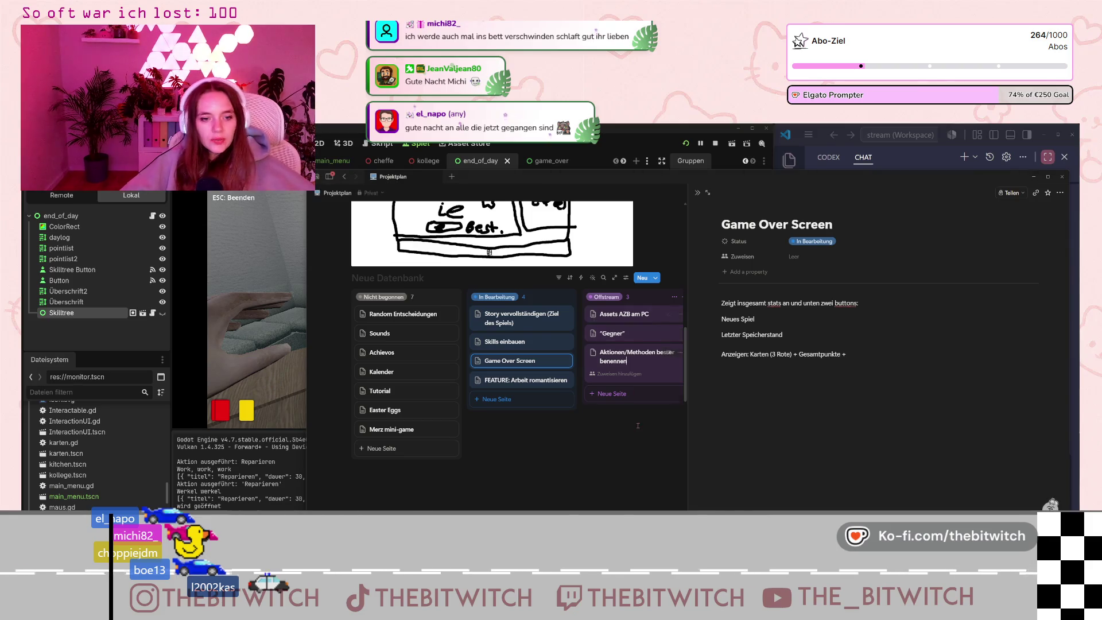
{"action": "key", "text": "Escape"}
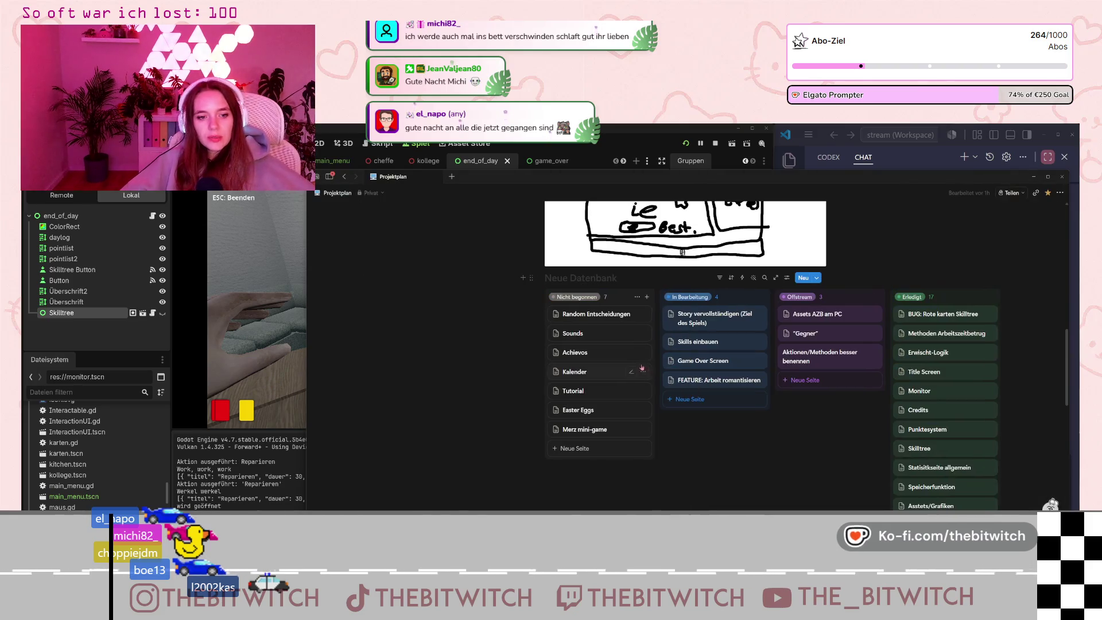
Add the note 'zbsp Drucker reparieren und Kühlschrank reparieren' to the new card.
{"action": "left_click", "coordinate": [813, 356]}
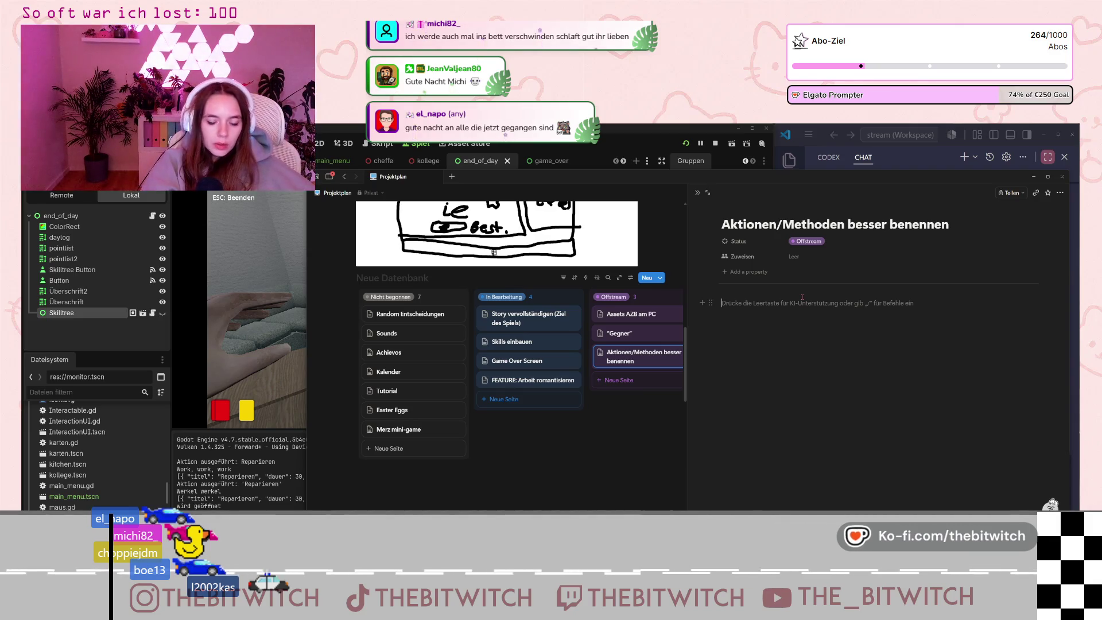
{"action": "type", "text": "zb"}
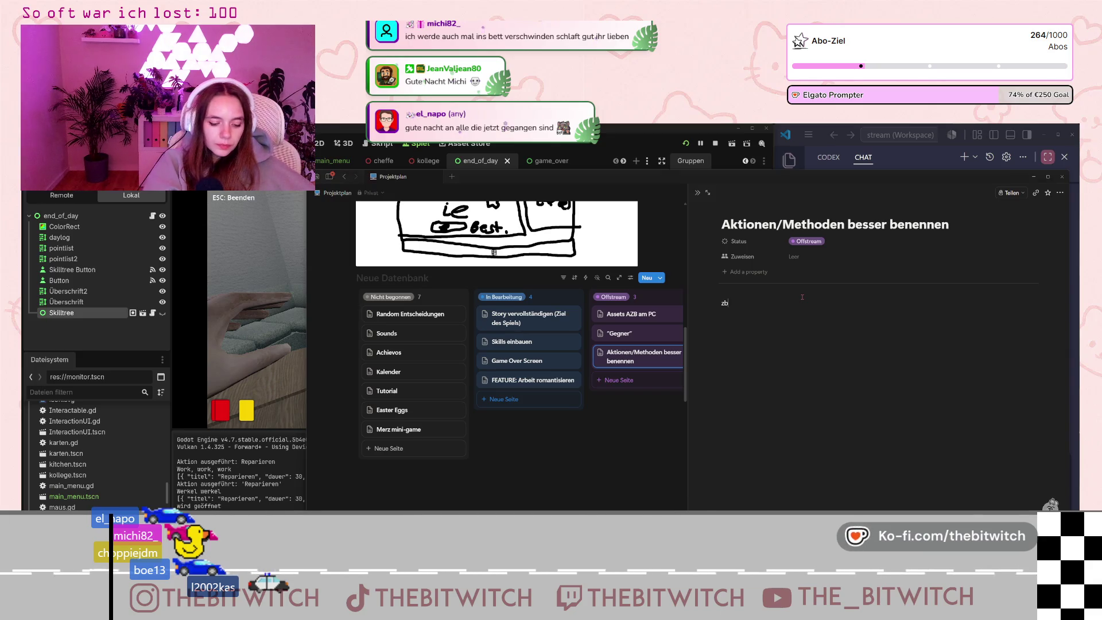
{"action": "type", "text": "sp Drucke"}
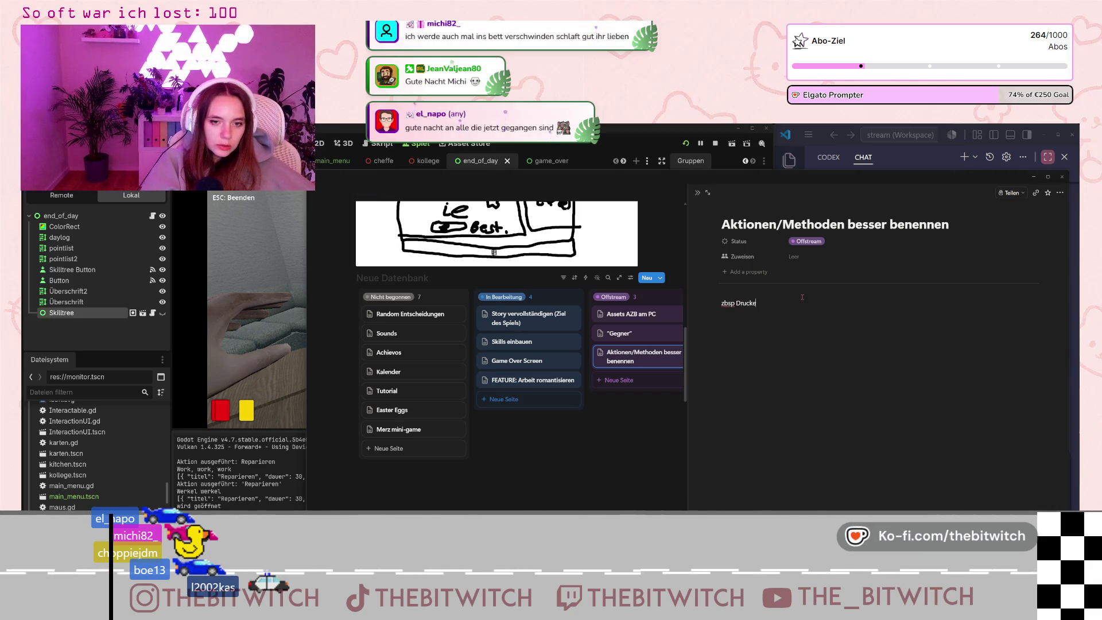
{"action": "type", "text": "r reparieren und"}
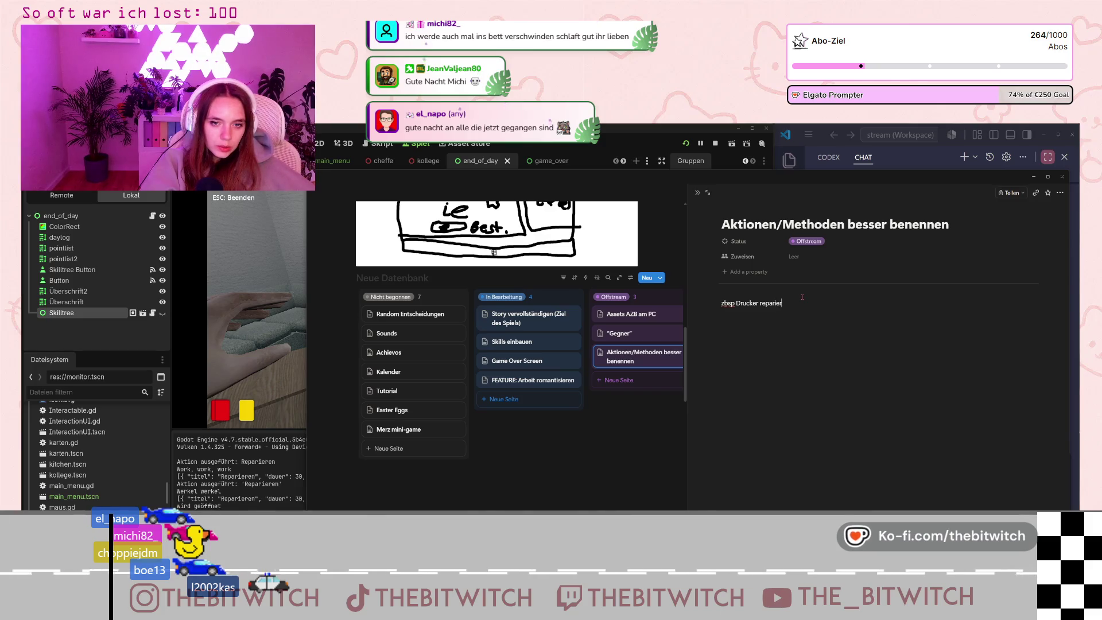
{"action": "type", "text": " Kü"}
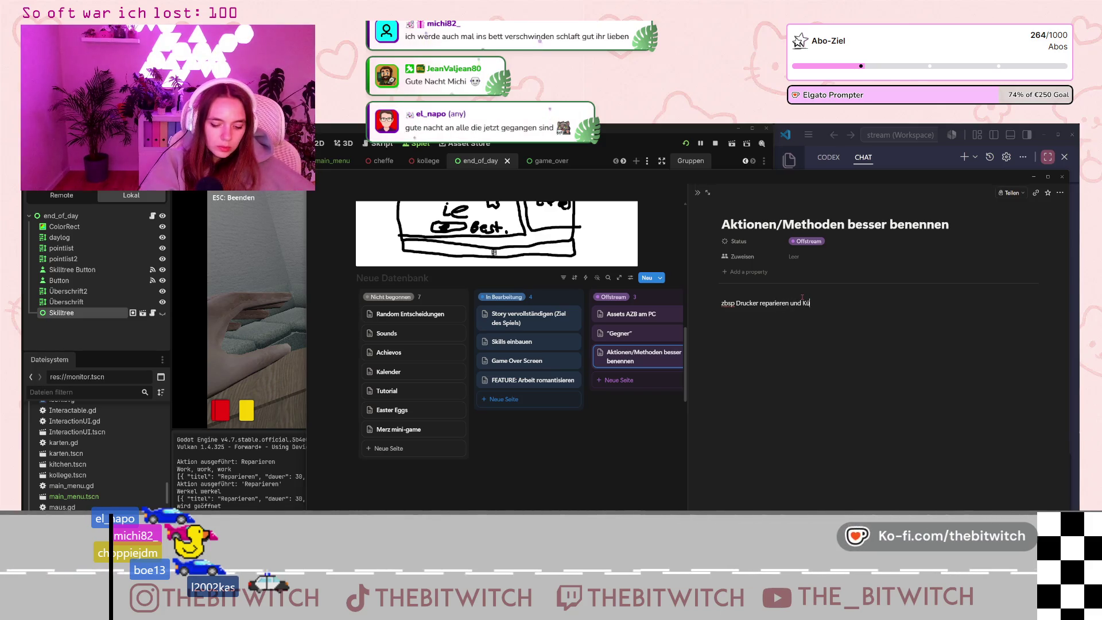
{"action": "type", "text": "hlschrank re"}
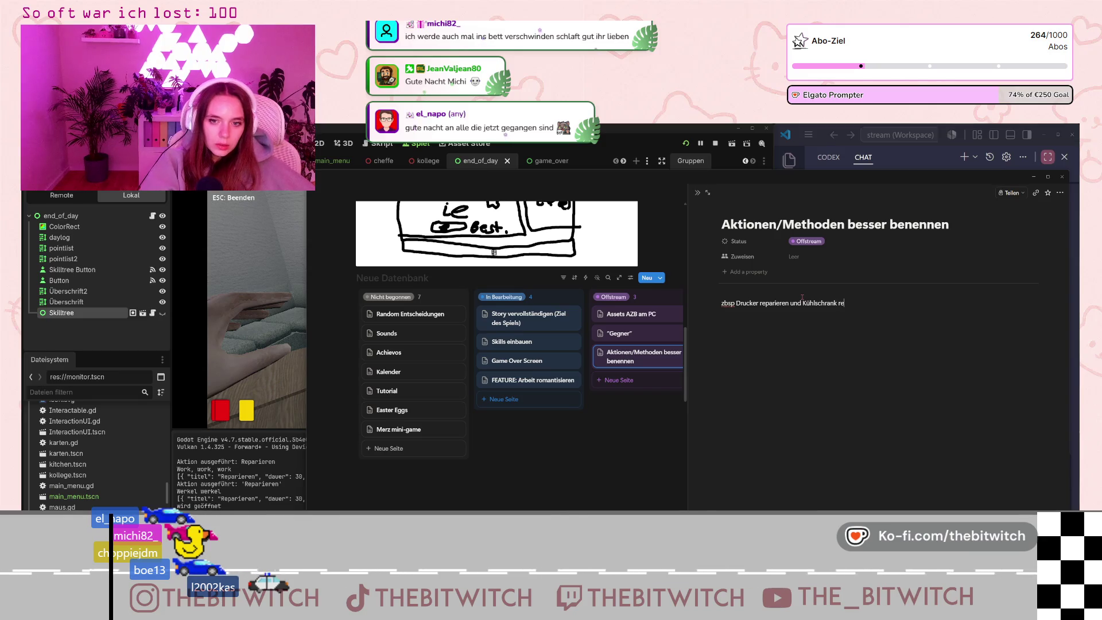
{"action": "type", "text": "parieren"}
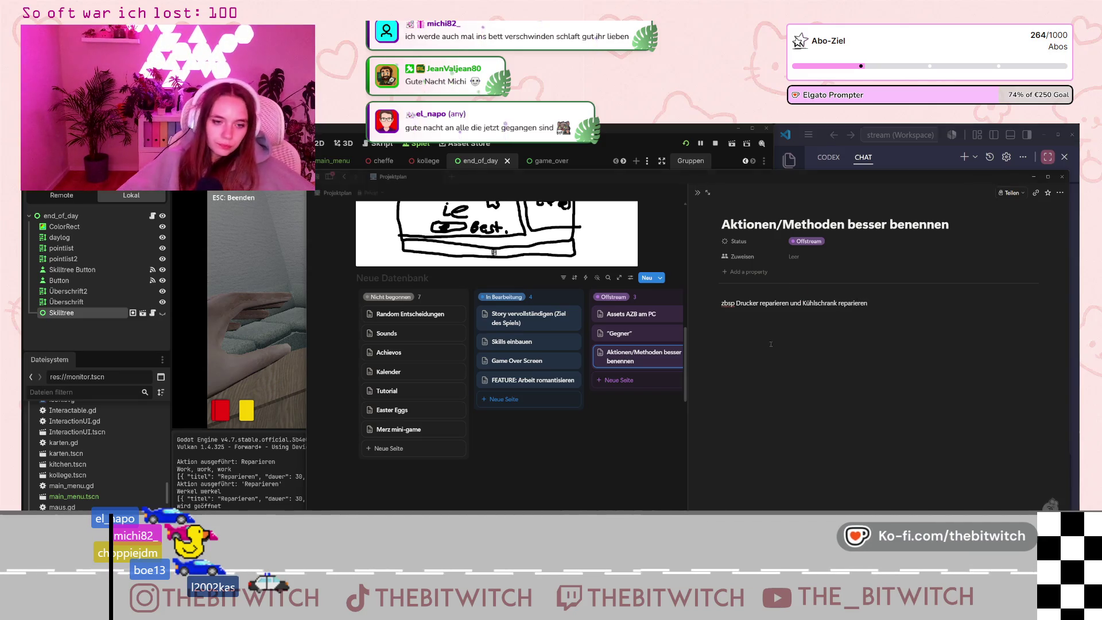
{"action": "key", "text": "Escape"}
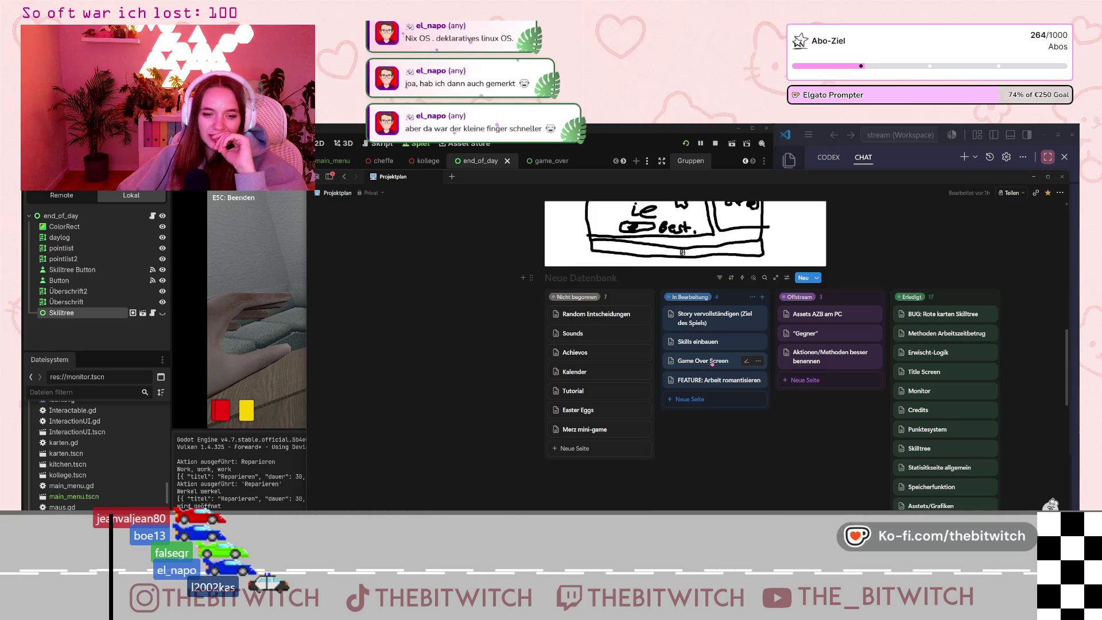
Open the Game Over Screen card's notes, then minimize Notion to reveal Godot.
{"action": "left_click", "coordinate": [711, 362]}
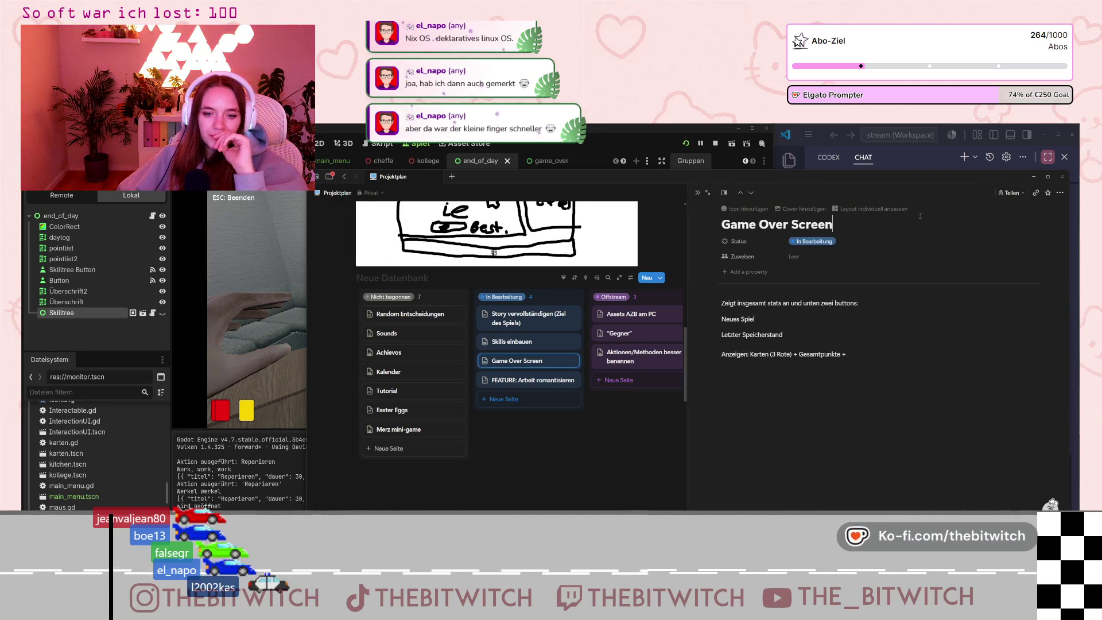
{"action": "left_click", "coordinate": [1032, 177]}
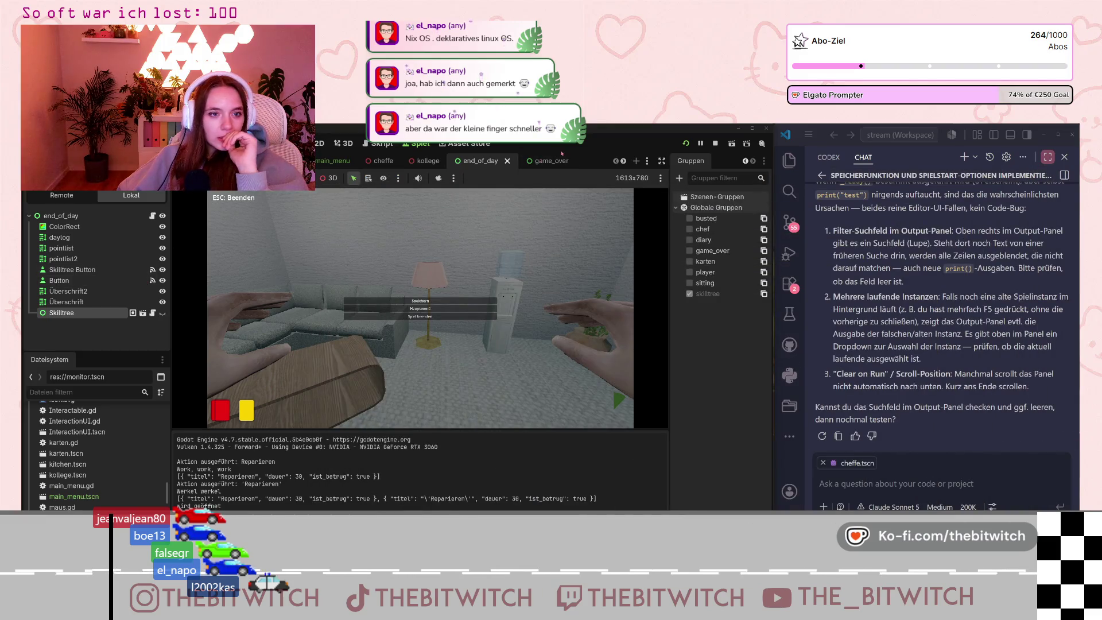
Select the red card node rote in the karten scene, then select ColorRect back in game_over.
{"action": "left_click", "coordinate": [539, 160]}
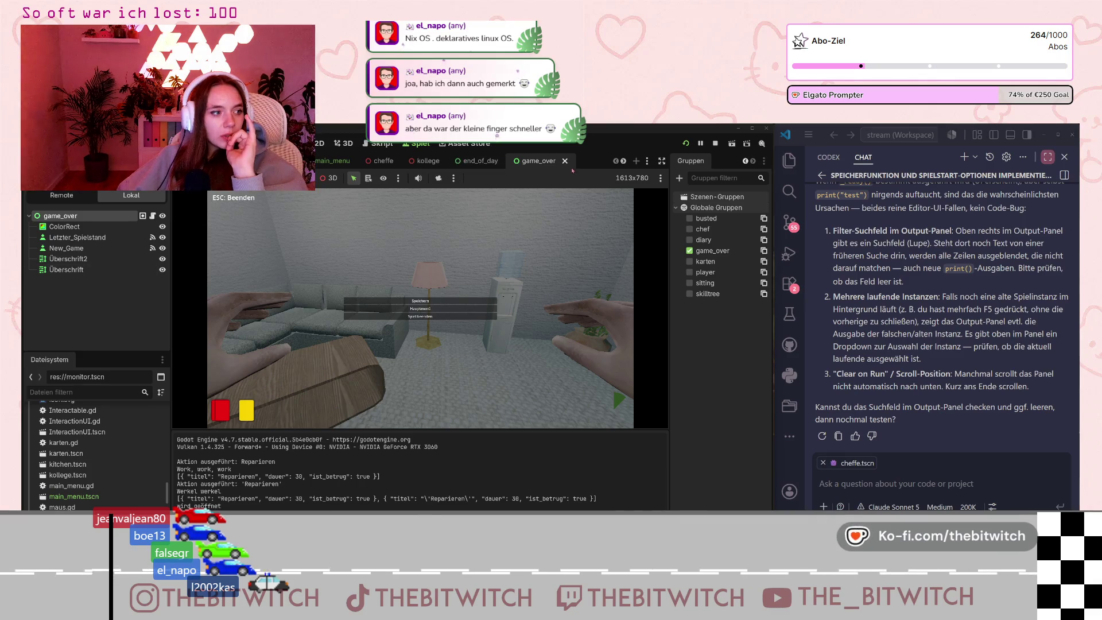
{"action": "left_click", "coordinate": [624, 161]}
{"action": "left_click", "coordinate": [624, 161]}
{"action": "left_click", "coordinate": [624, 161]}
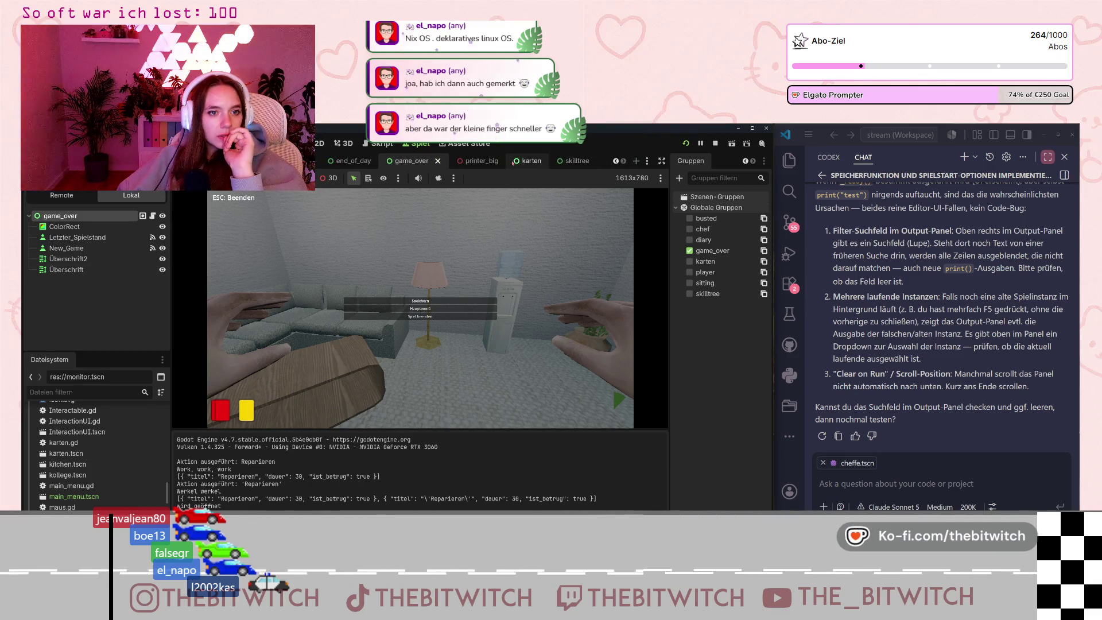
{"action": "left_click", "coordinate": [518, 161]}
{"action": "left_click", "coordinate": [61, 229]}
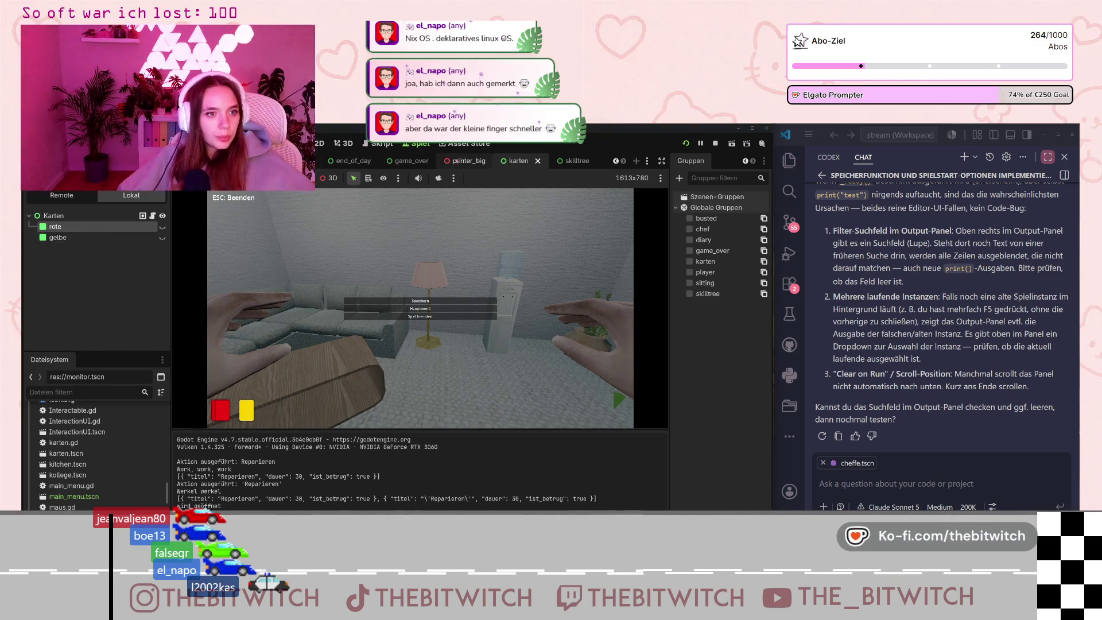
{"action": "left_click", "coordinate": [400, 163]}
{"action": "left_click", "coordinate": [83, 227]}
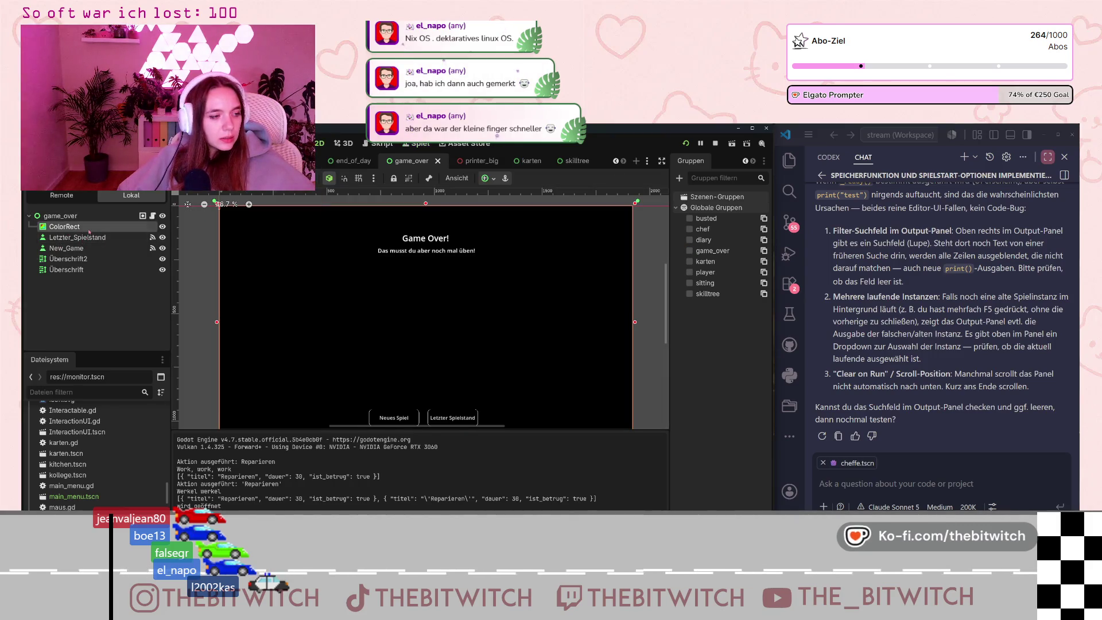
Paste rote under ColorRect and drag it to the centre below the Game Over heading.
{"action": "key", "text": "ctrl+v"}
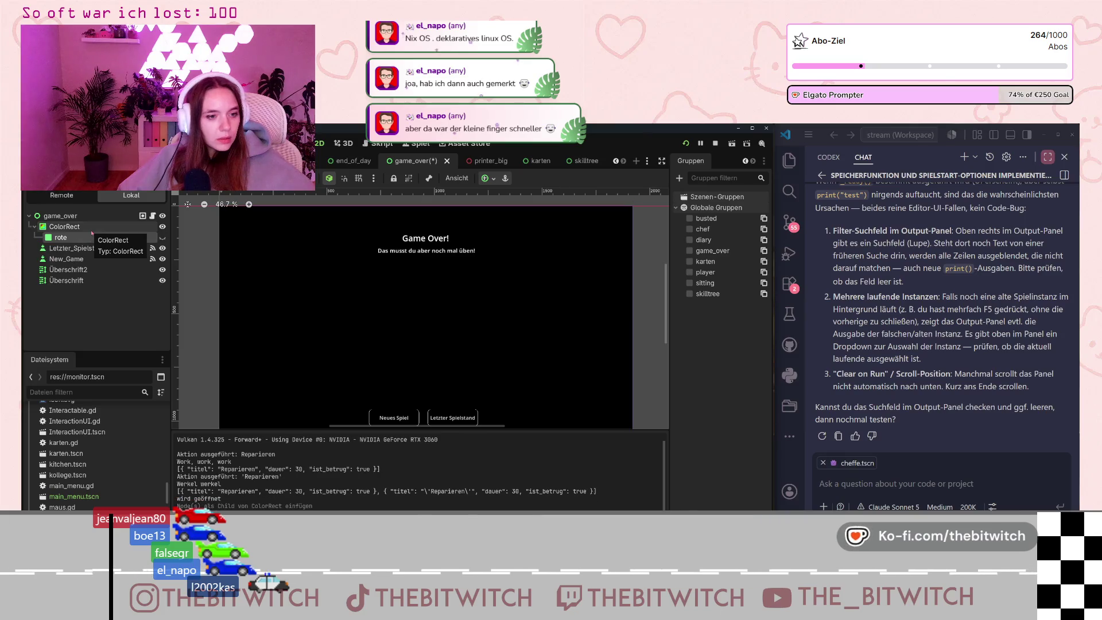
{"action": "left_click_drag", "start_coordinate": [92, 233], "coordinate": [53, 287]}
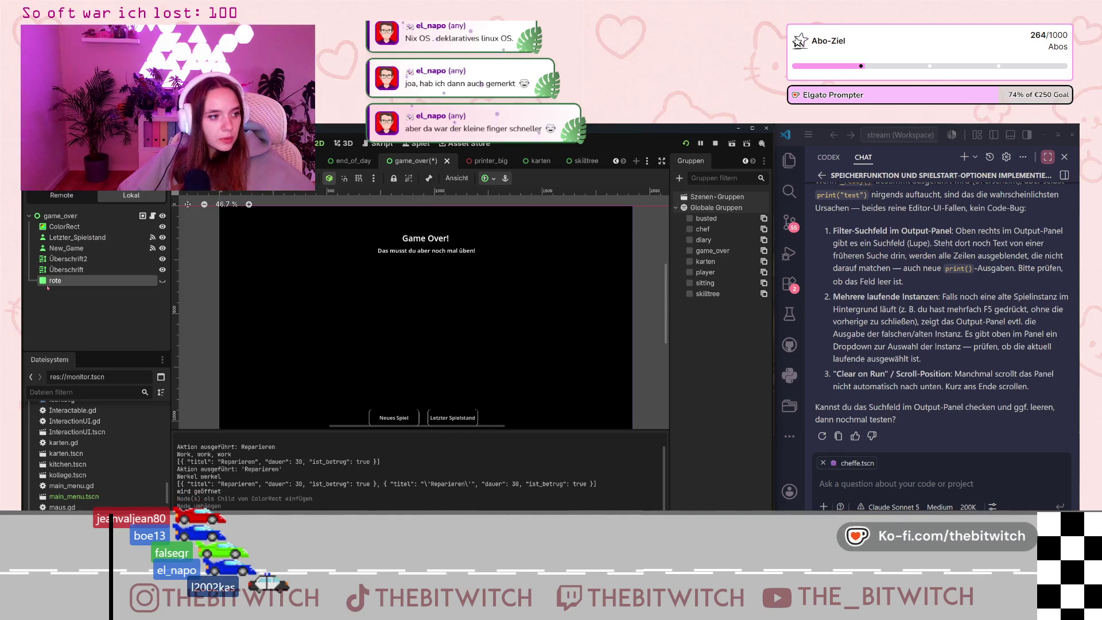
{"action": "scroll", "coordinate": [221, 279], "scroll_direction": "down", "scroll_amount": 15}
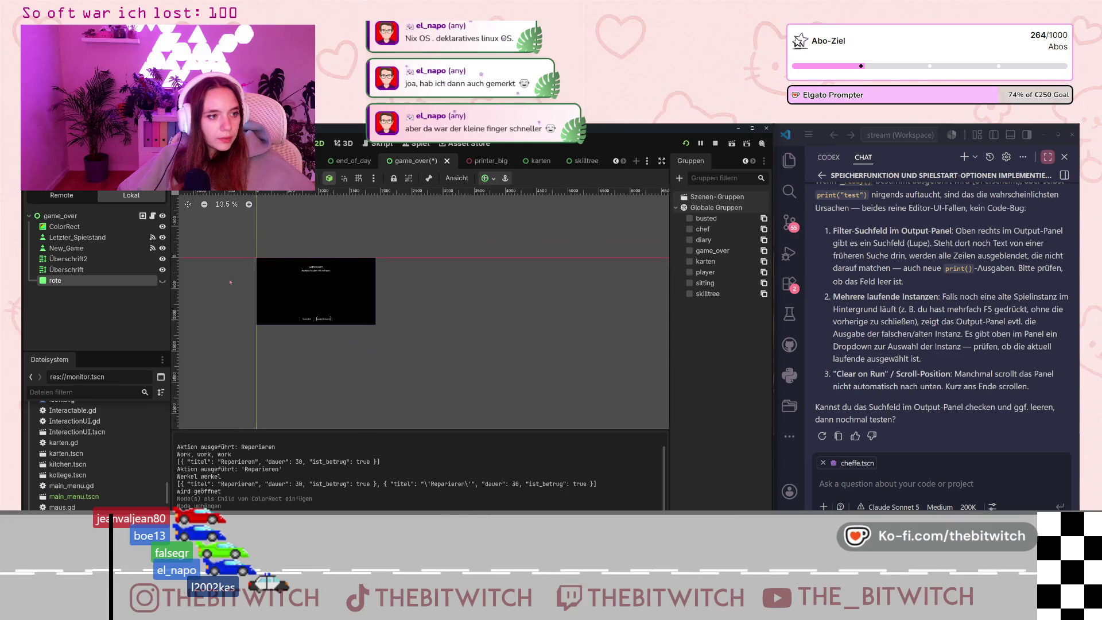
{"action": "scroll", "coordinate": [221, 279], "scroll_direction": "up", "scroll_amount": 10}
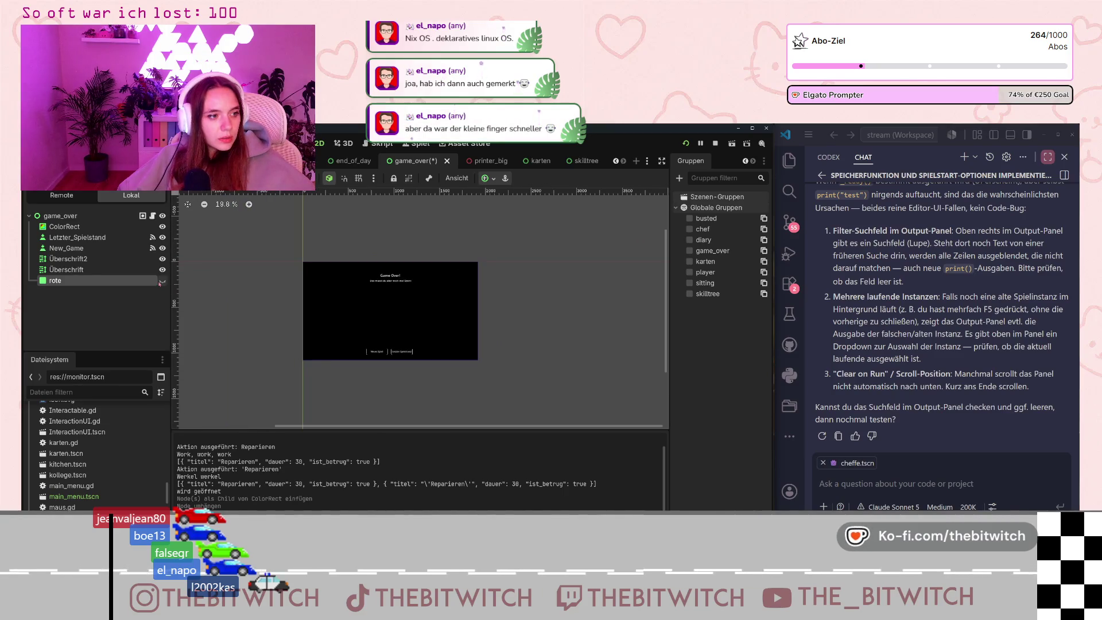
{"action": "scroll", "coordinate": [315, 300], "scroll_direction": "up", "scroll_amount": 3}
{"action": "mouse_move", "coordinate": [306, 375]}
{"action": "left_mouse_down"}
{"action": "mouse_move", "coordinate": [366, 278]}
{"action": "mouse_move", "coordinate": [390, 313]}
{"action": "mouse_move", "coordinate": [423, 280]}
{"action": "left_mouse_up"}
Bring up the context menu for the game_over root node.
{"action": "scroll", "coordinate": [435, 259], "scroll_direction": "up", "scroll_amount": 6}
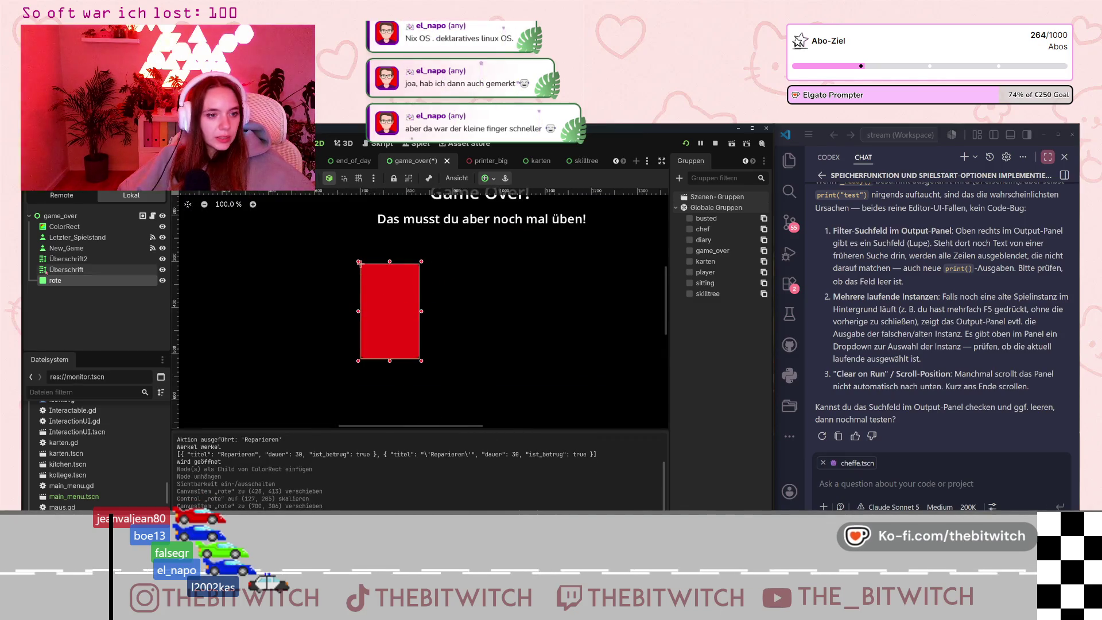
{"action": "right_click", "coordinate": [60, 280]}
{"action": "key", "text": "Escape"}
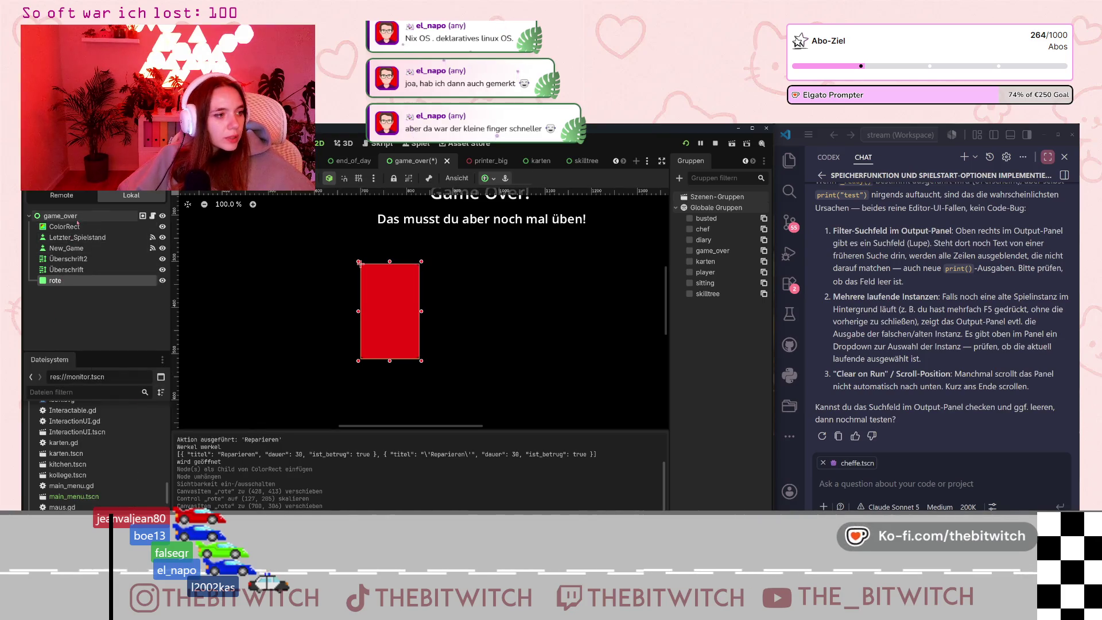
{"action": "right_click", "coordinate": [81, 216]}
{"action": "mouse_move", "coordinate": [138, 227]}
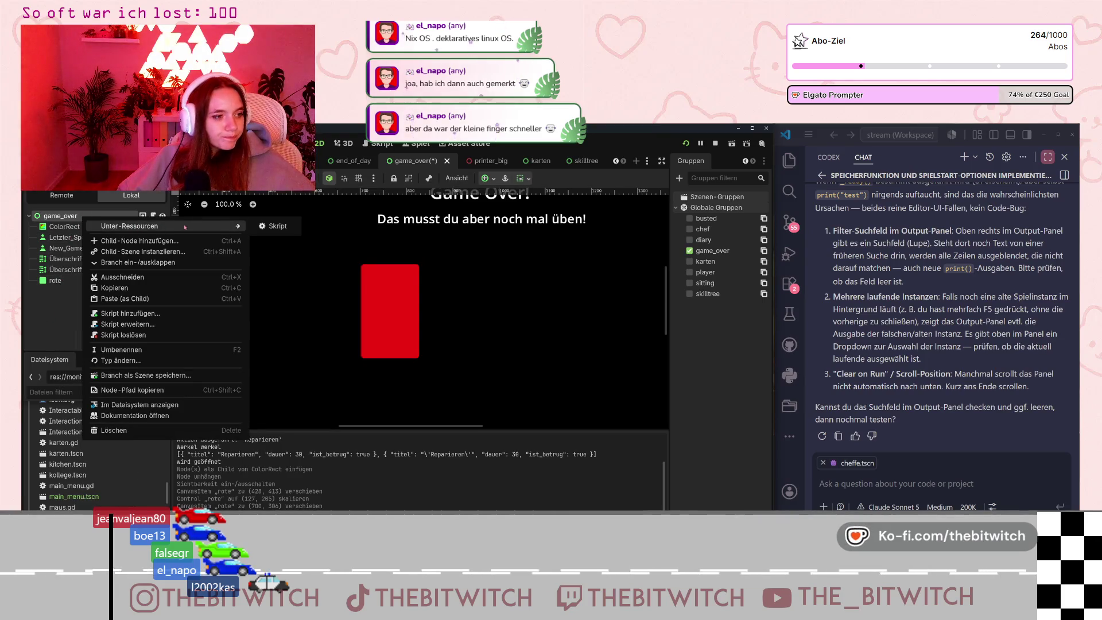
Add an HBoxContainer child to game_over and move rote inside it.
{"action": "left_click", "coordinate": [144, 240]}
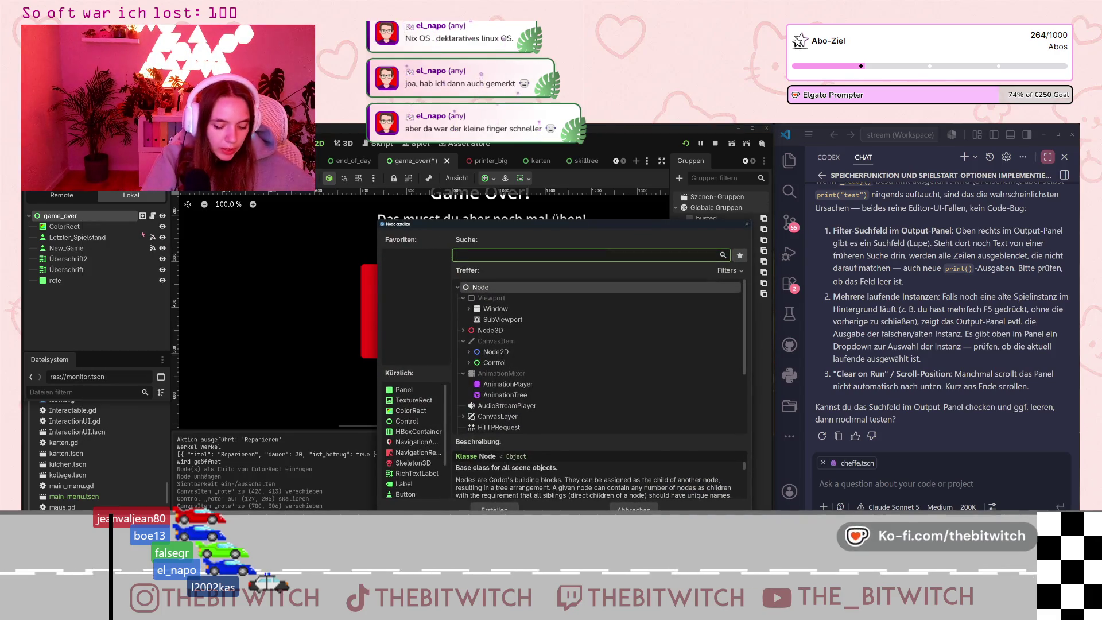
{"action": "type", "text": "hb"}
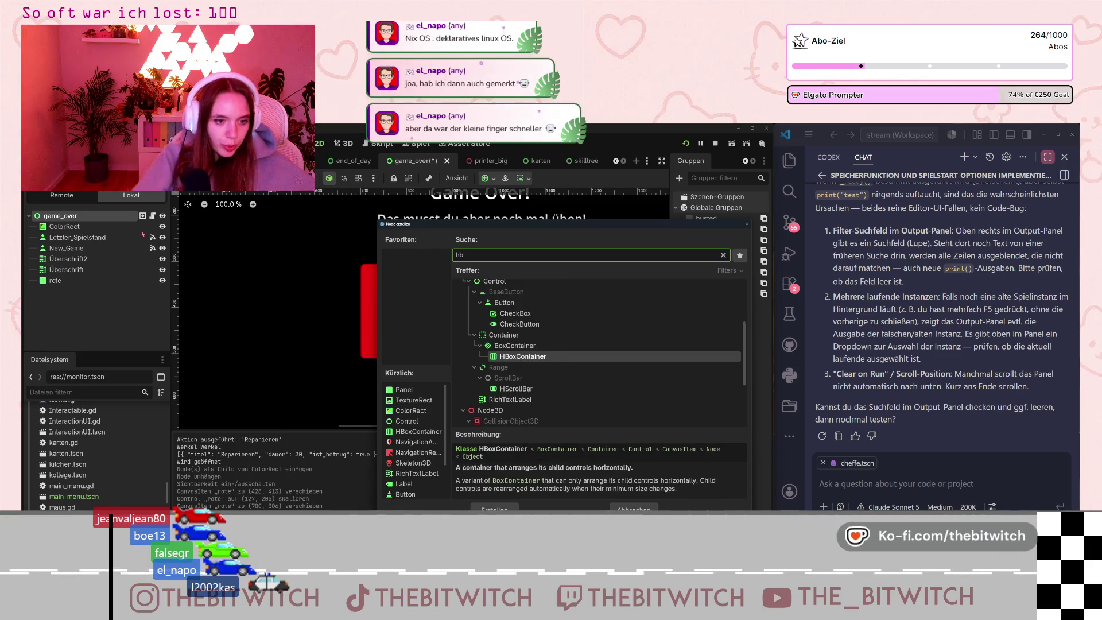
{"action": "key", "text": "Return"}
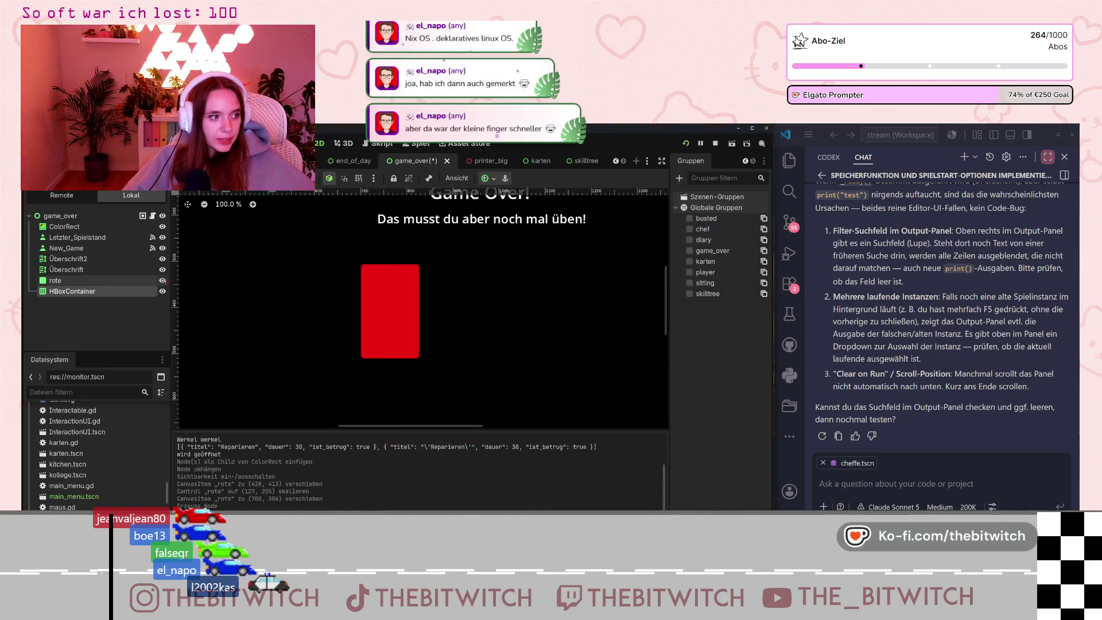
{"action": "left_click_drag", "start_coordinate": [55, 280], "coordinate": [91, 297]}
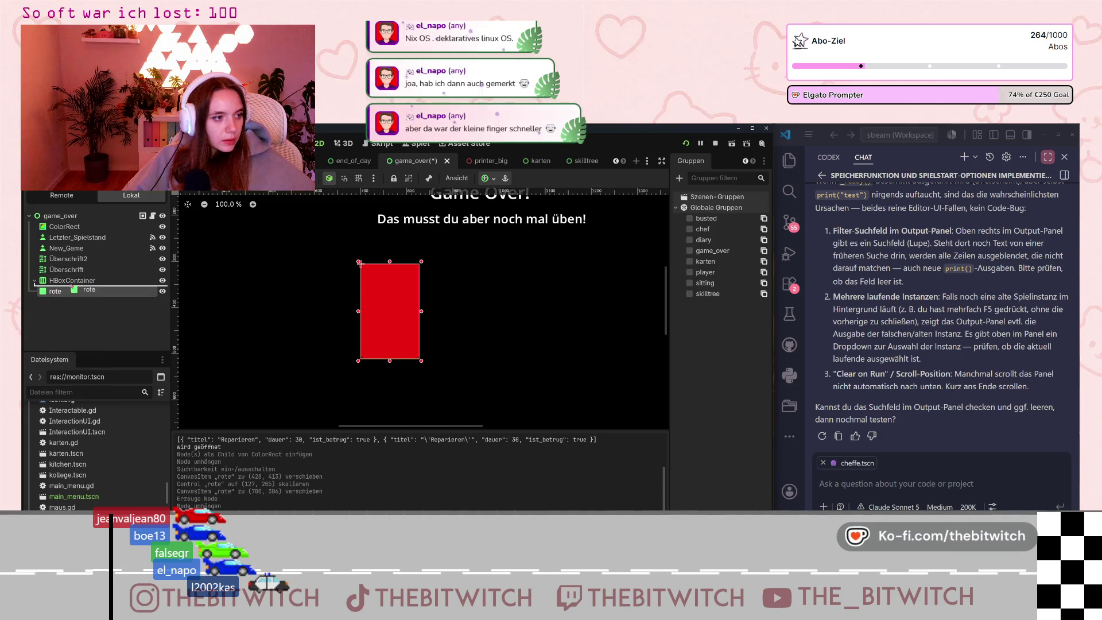
Resize the HBoxContainer and position it below the Game Over heading.
{"action": "scroll", "coordinate": [241, 303], "scroll_direction": "down", "scroll_amount": 2}
{"action": "scroll", "coordinate": [241, 304], "scroll_direction": "down", "scroll_amount": 3}
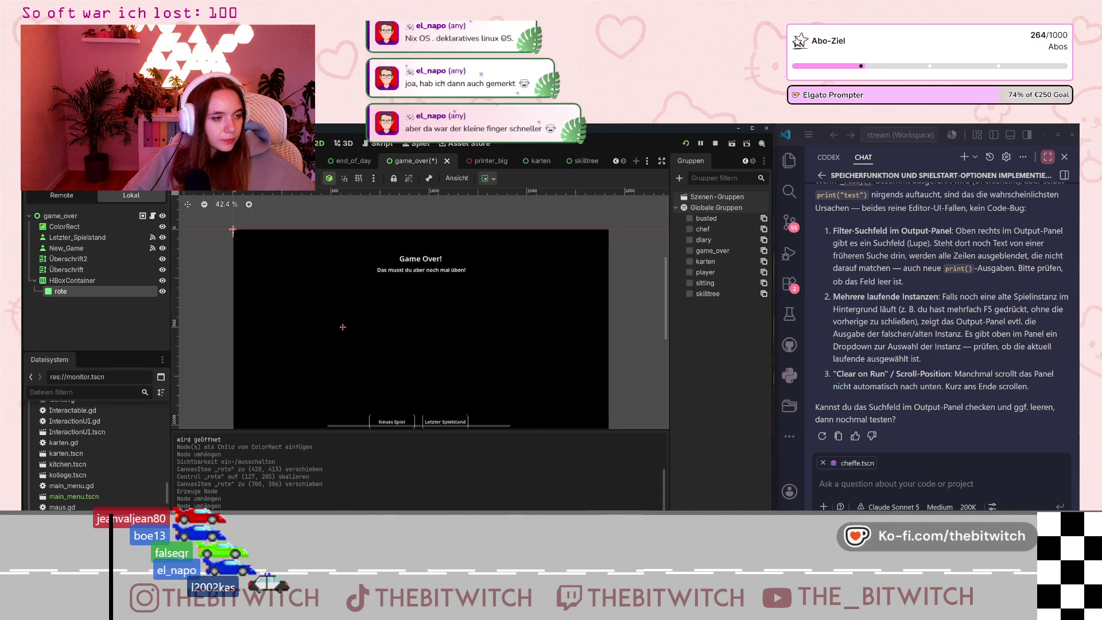
{"action": "left_click", "coordinate": [73, 280]}
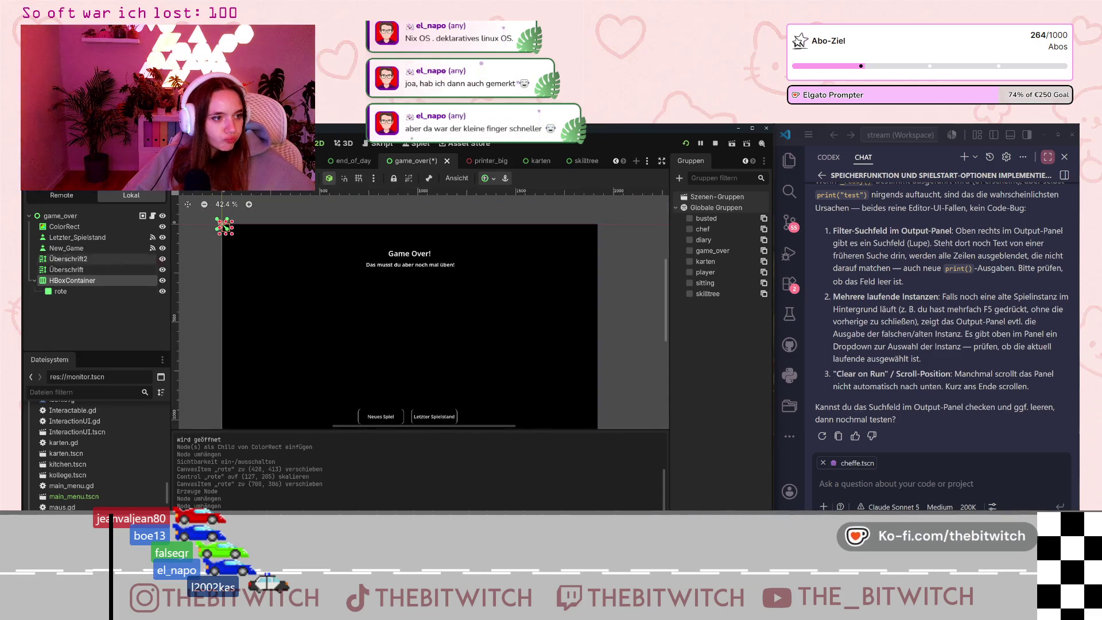
{"action": "mouse_move", "coordinate": [263, 255]}
{"action": "left_mouse_down"}
{"action": "mouse_move", "coordinate": [432, 317]}
{"action": "mouse_move", "coordinate": [580, 417]}
{"action": "mouse_move", "coordinate": [458, 289]}
{"action": "left_mouse_up"}
{"action": "mouse_move", "coordinate": [220, 222]}
{"action": "left_mouse_down"}
{"action": "mouse_move", "coordinate": [278, 271]}
{"action": "mouse_move", "coordinate": [329, 280]}
{"action": "left_mouse_up"}
{"action": "left_click", "coordinate": [69, 292]}
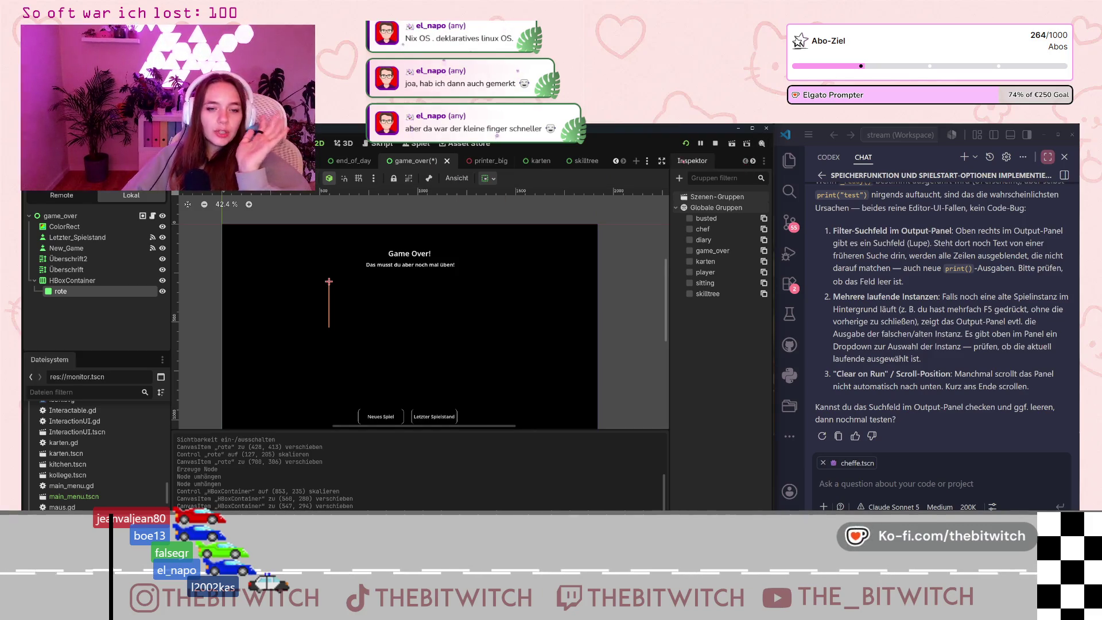
Inspect the Layout and Transform properties of rote and the HBoxContainer.
{"action": "left_click", "coordinate": [684, 165]}
{"action": "left_click", "coordinate": [691, 241]}
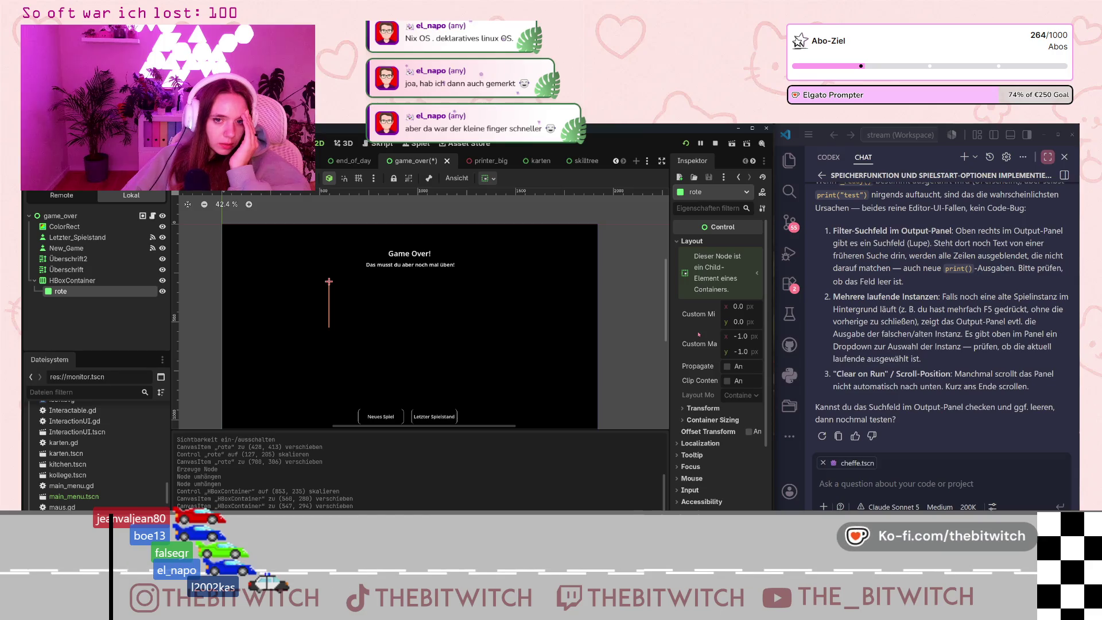
{"action": "left_click", "coordinate": [688, 408]}
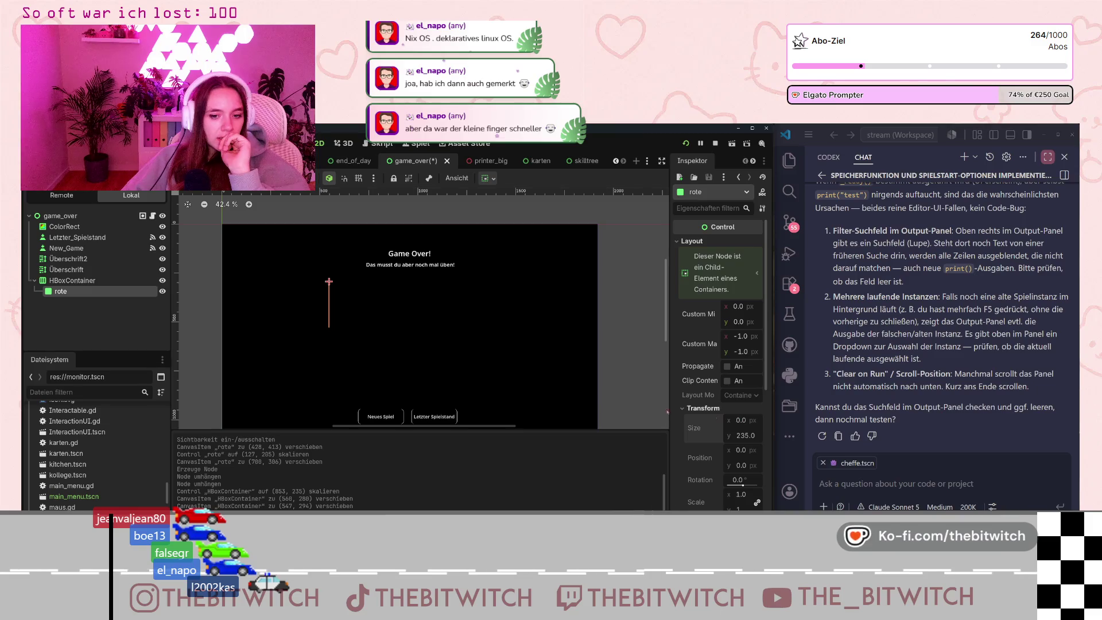
{"action": "left_click", "coordinate": [328, 282]}
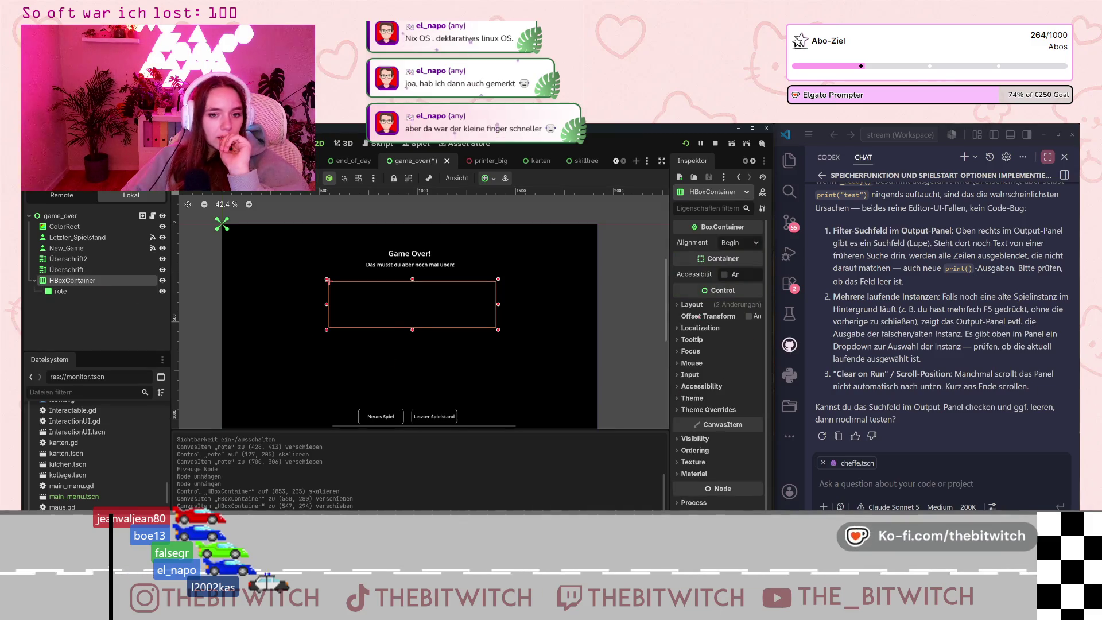
{"action": "left_click", "coordinate": [676, 304]}
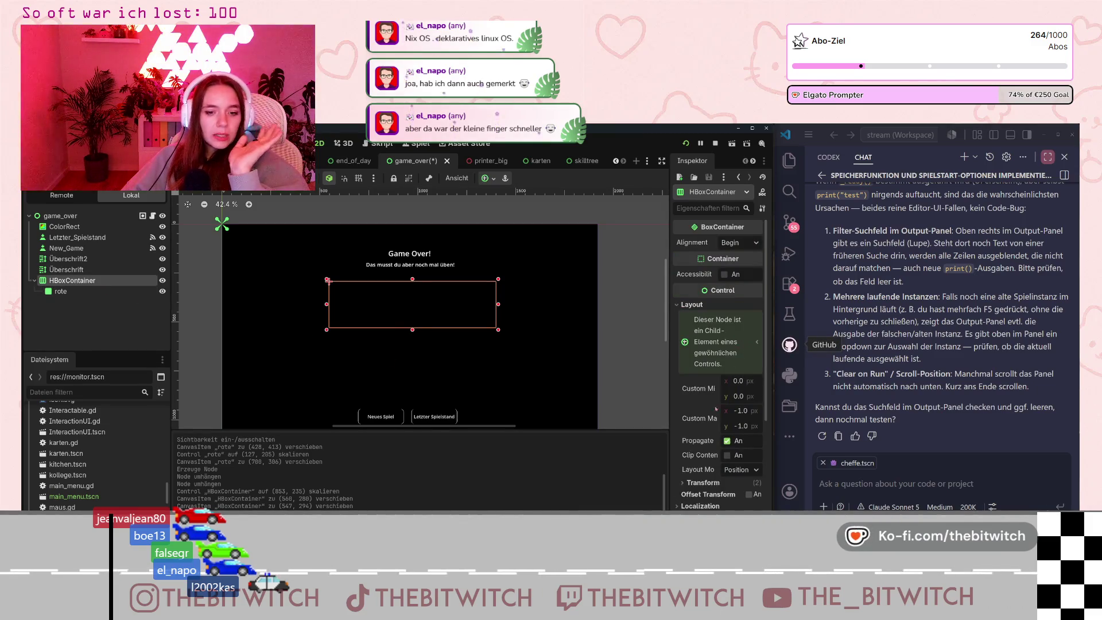
{"action": "scroll", "coordinate": [701, 426], "scroll_direction": "down", "scroll_amount": 2}
{"action": "left_click", "coordinate": [683, 442]}
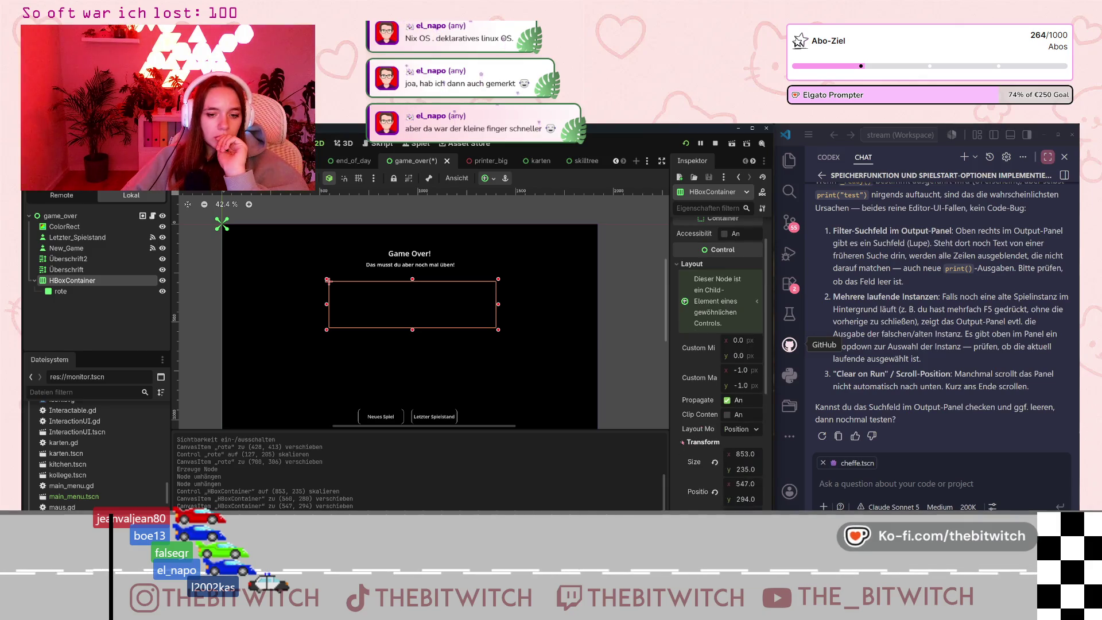
{"action": "scroll", "coordinate": [684, 443], "scroll_direction": "down", "scroll_amount": 4}
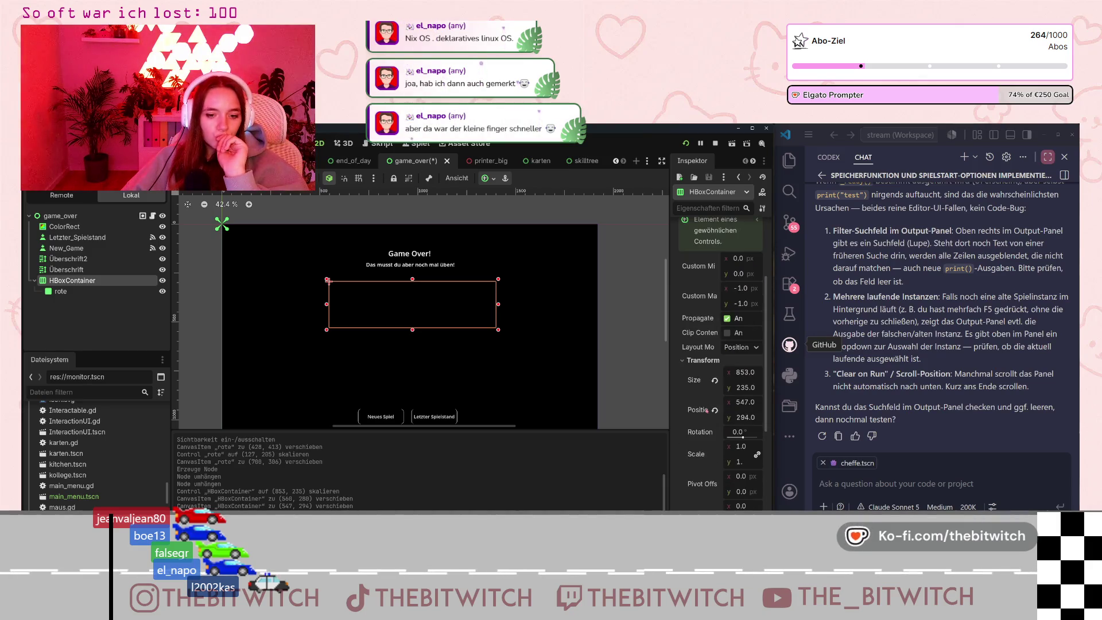
{"action": "scroll", "coordinate": [758, 439], "scroll_direction": "down", "scroll_amount": 2}
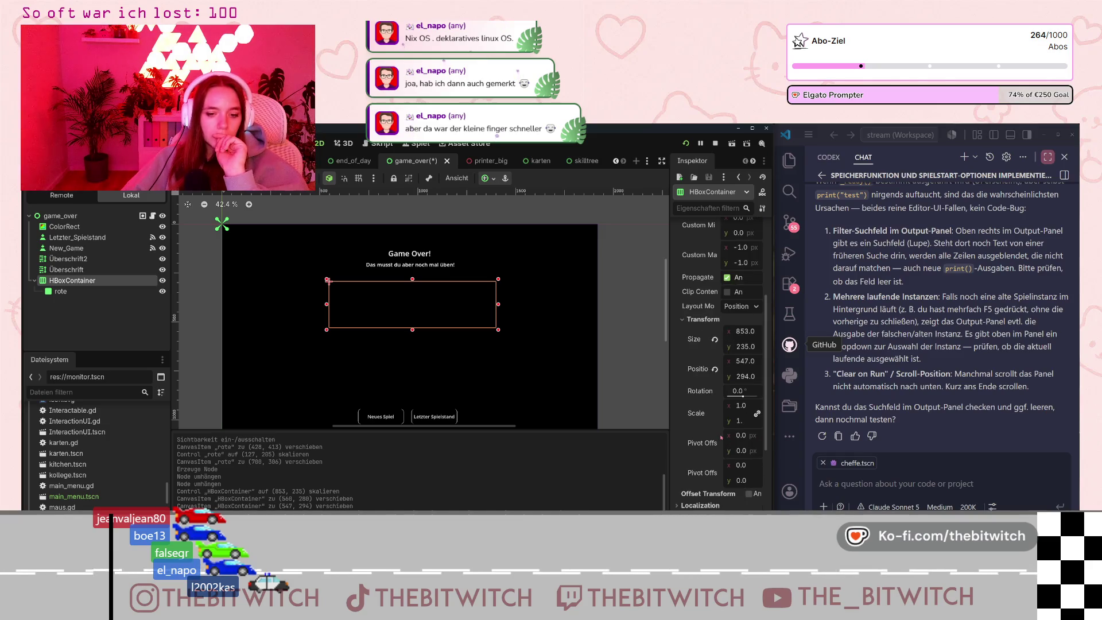
{"action": "mouse_move", "coordinate": [714, 438]}
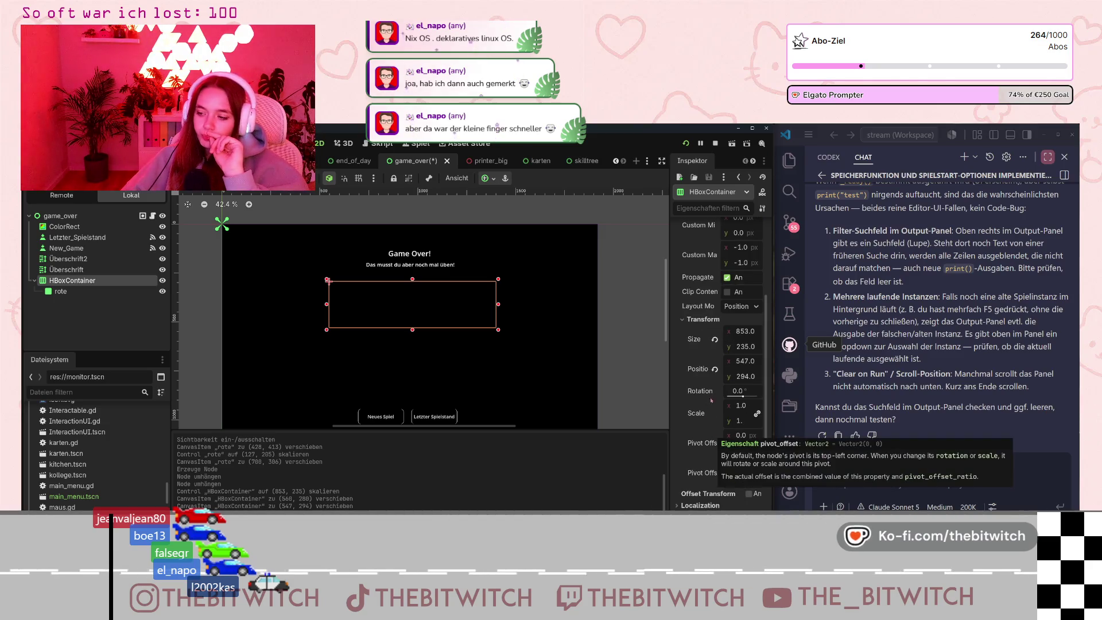
{"action": "scroll", "coordinate": [706, 401], "scroll_direction": "up", "scroll_amount": 6}
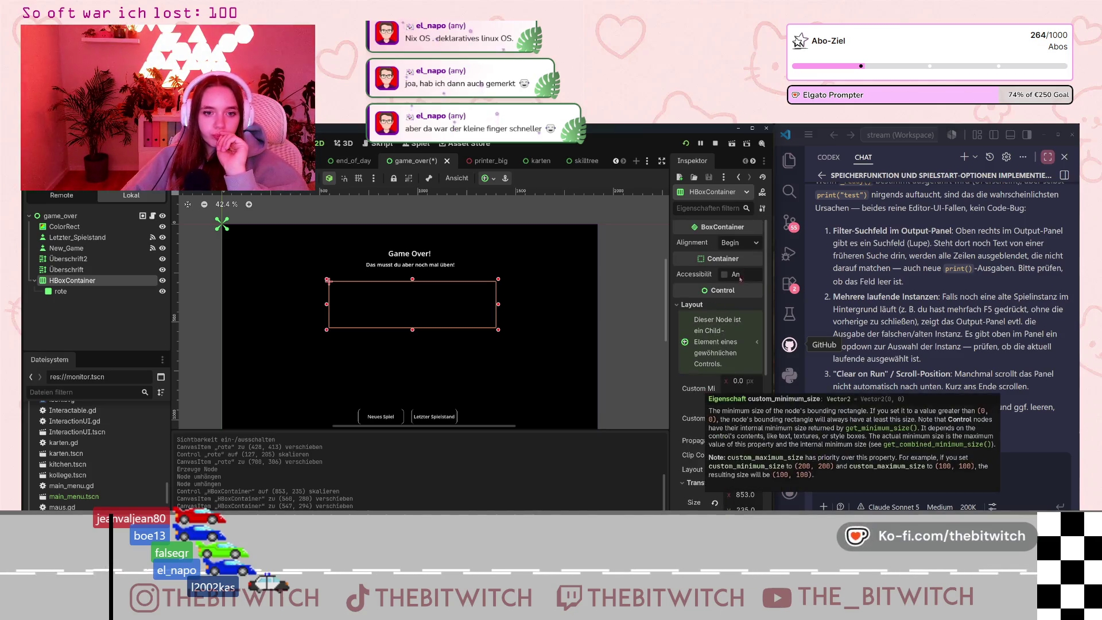
Choose a different option in the HBoxContainer's Alignment dropdown.
{"action": "left_click", "coordinate": [746, 246]}
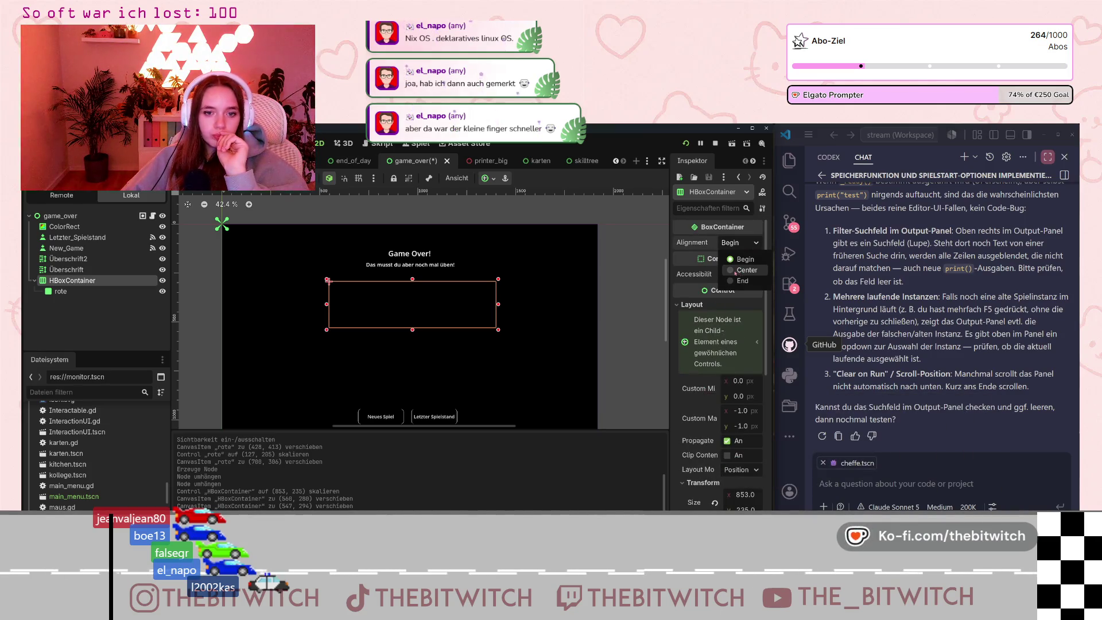
{"action": "left_click", "coordinate": [746, 270]}
{"action": "scroll", "coordinate": [697, 375], "scroll_direction": "down", "scroll_amount": 3}
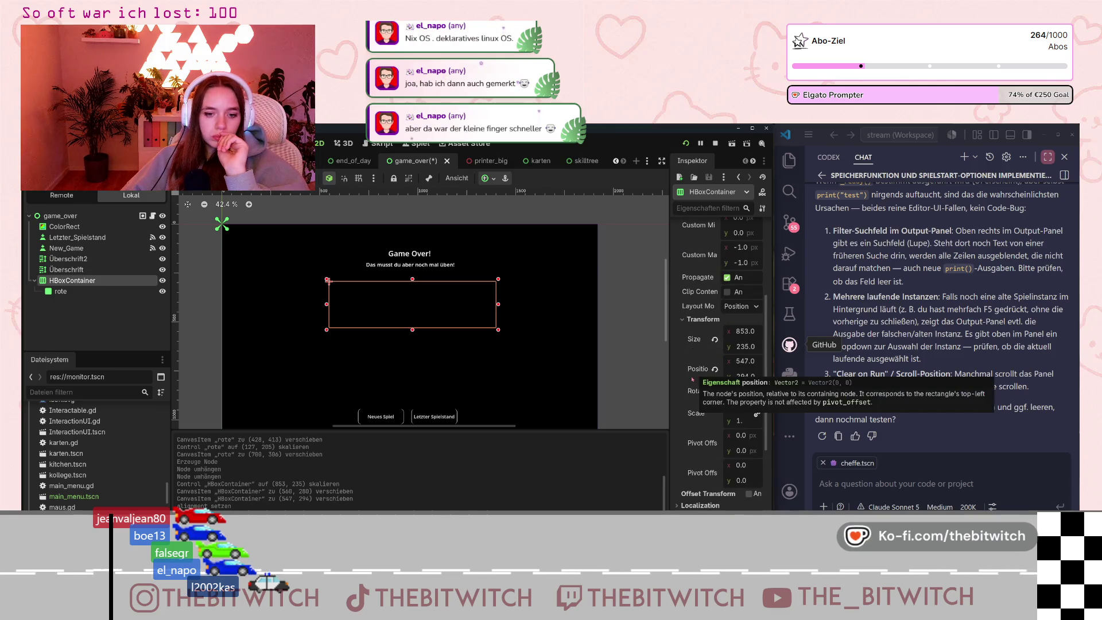
{"action": "scroll", "coordinate": [695, 390], "scroll_direction": "up", "scroll_amount": 3}
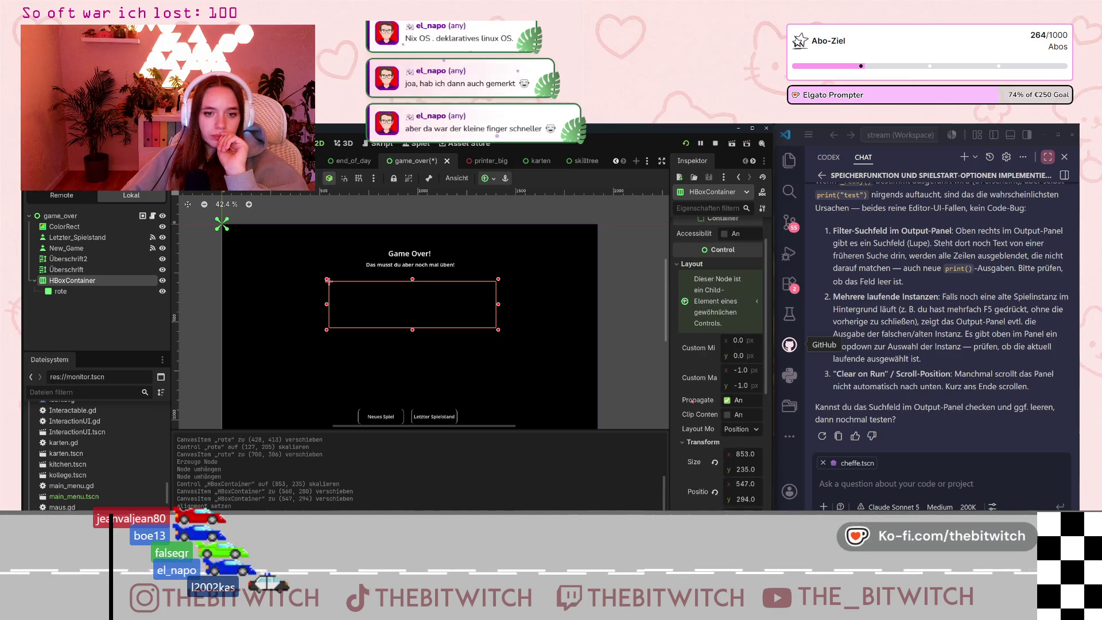
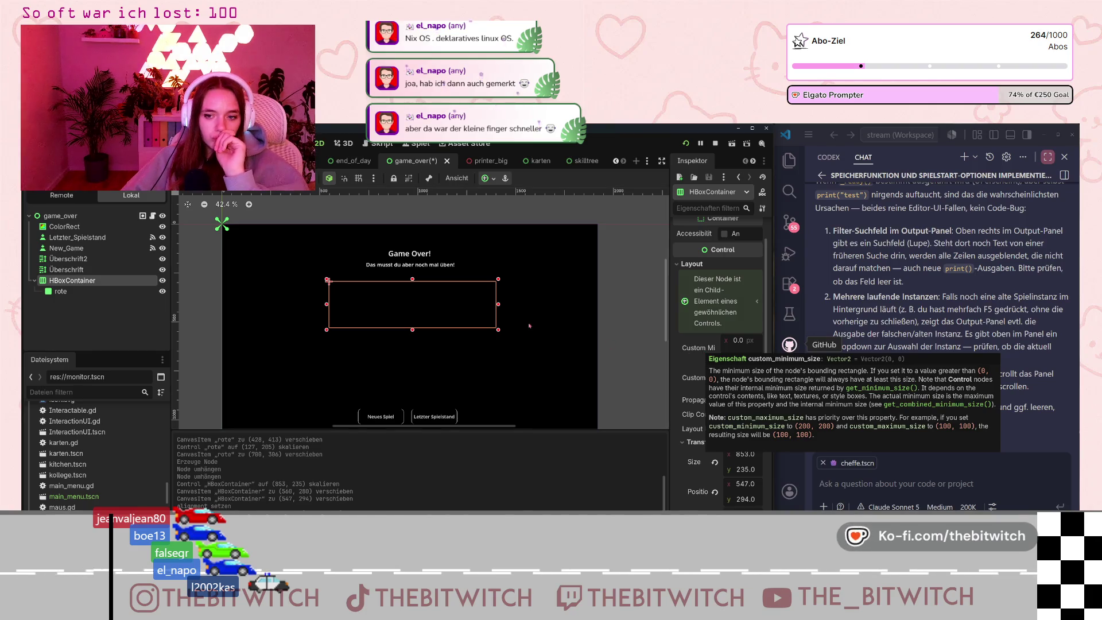
Give rote a custom minimum width, trying 50, 100 and 200 before settling on 150 px.
{"action": "left_click", "coordinate": [60, 291]}
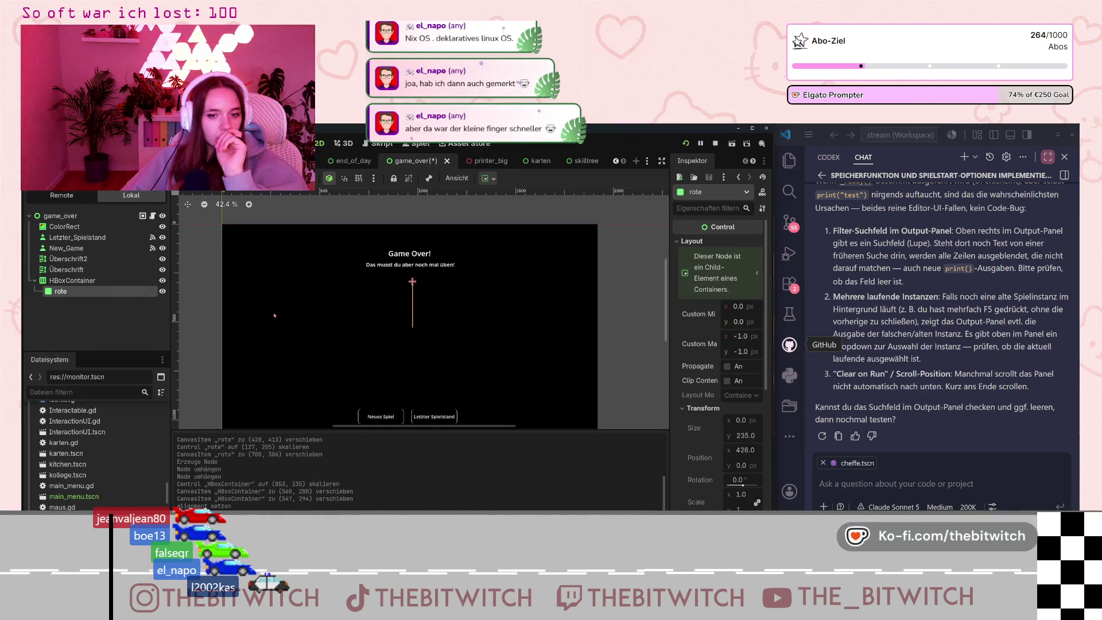
{"action": "scroll", "coordinate": [717, 344], "scroll_direction": "down", "scroll_amount": 2}
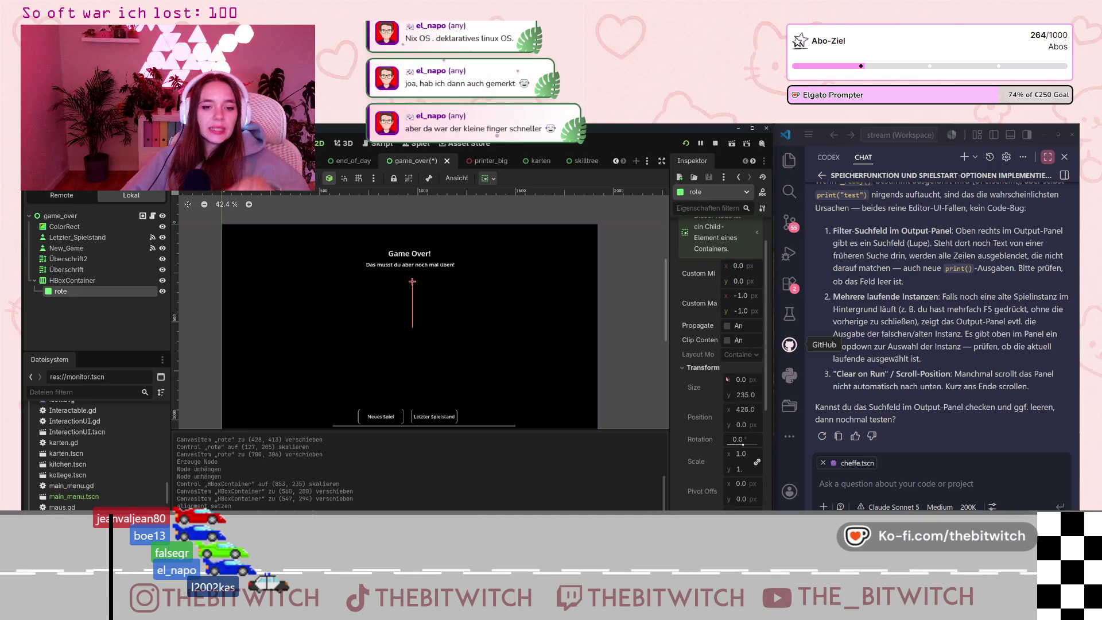
{"action": "left_click", "coordinate": [737, 265]}
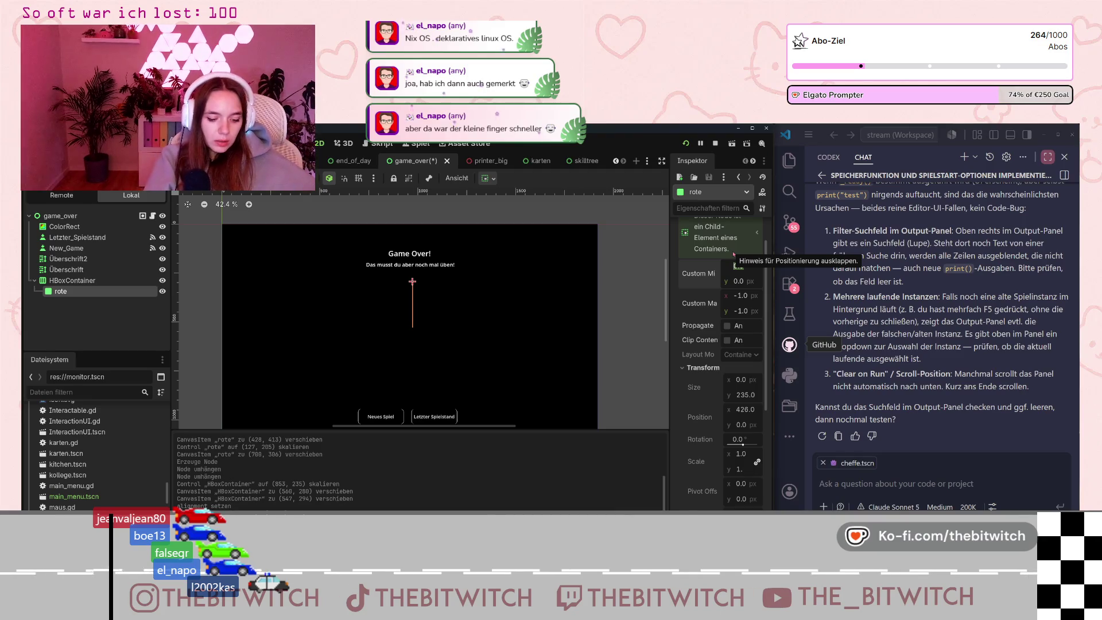
{"action": "type", "text": "5"}
{"action": "key", "text": "Return"}
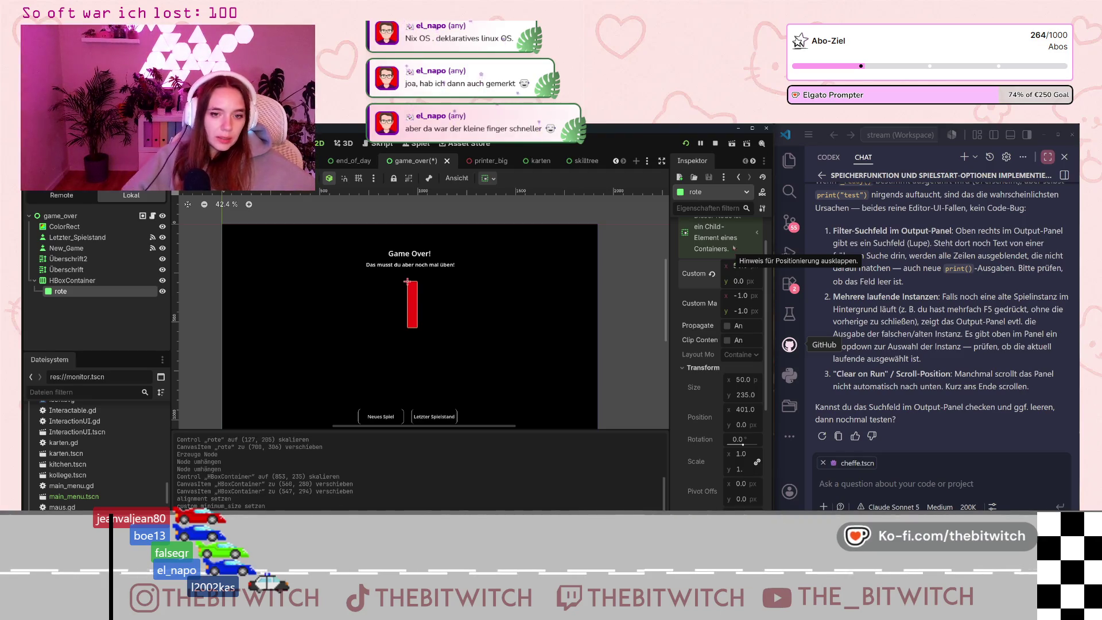
{"action": "left_click", "coordinate": [741, 265]}
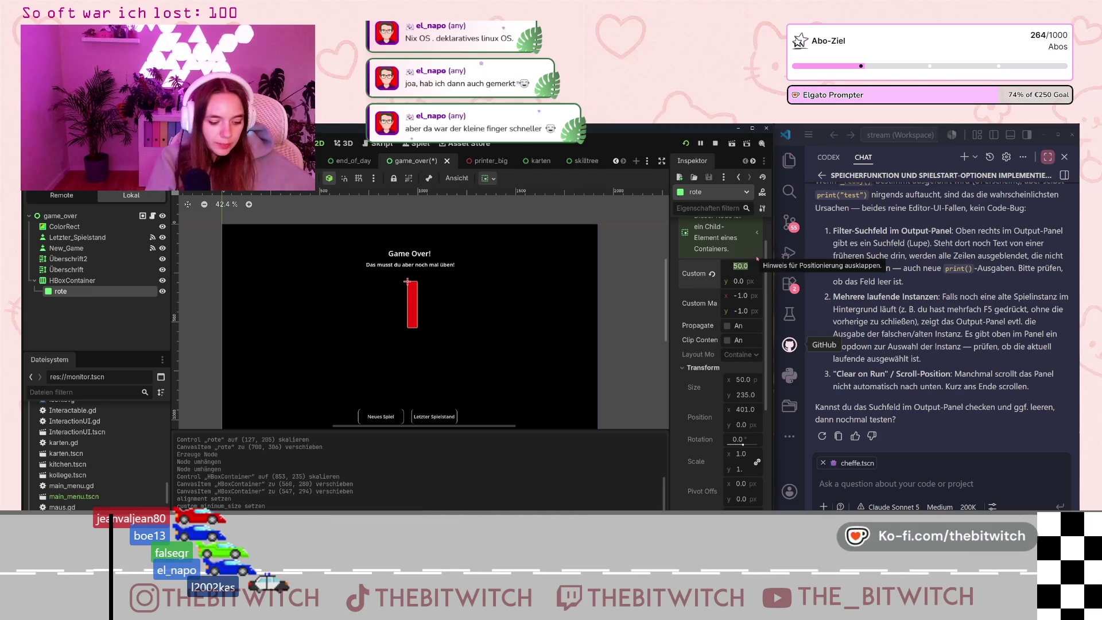
{"action": "type", "text": "100"}
{"action": "key", "text": "Return"}
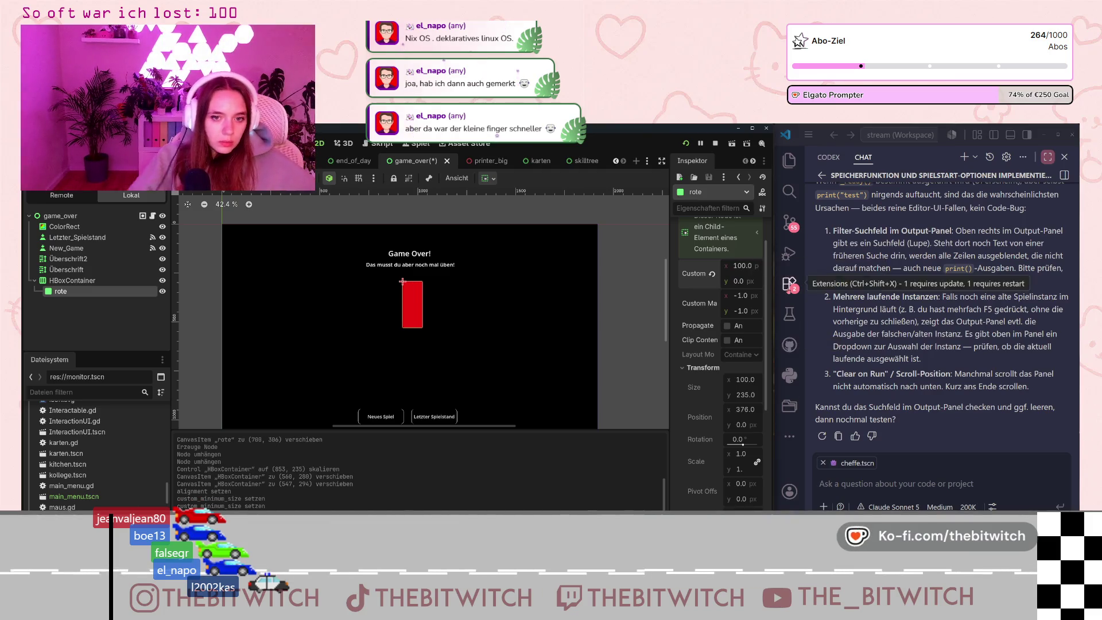
{"action": "type", "text": "200"}
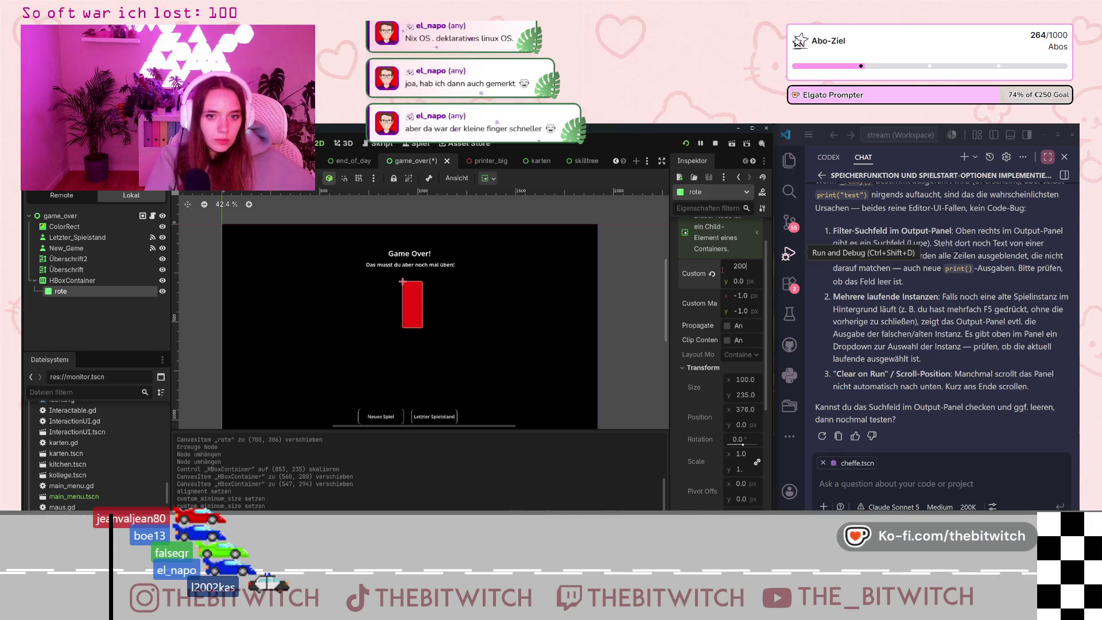
{"action": "key", "text": "Return"}
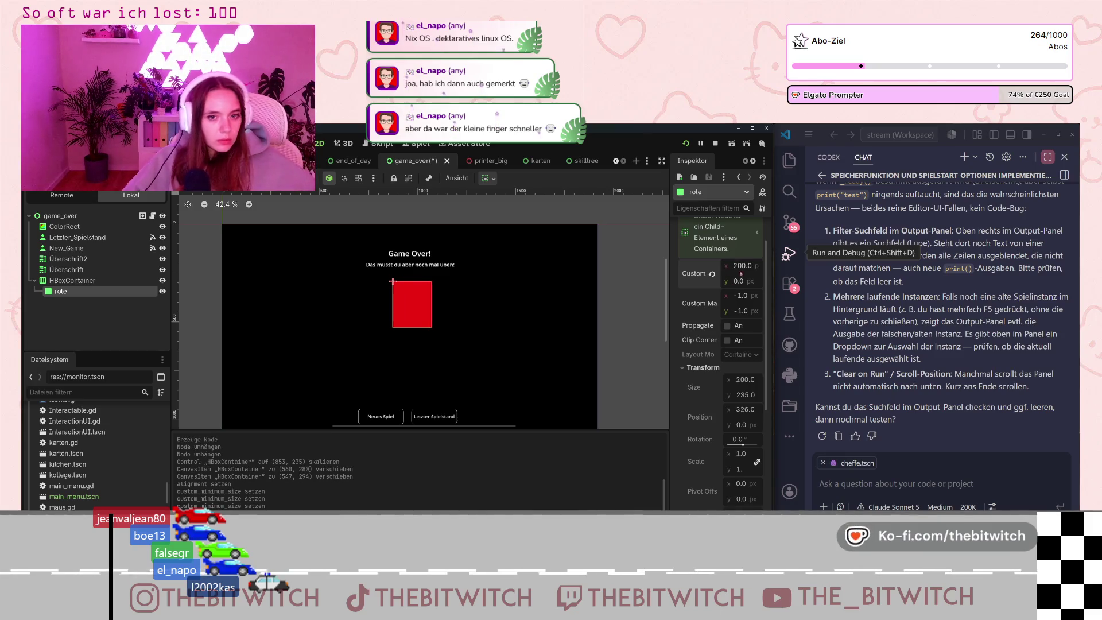
{"action": "type", "text": "150"}
{"action": "key", "text": "Return"}
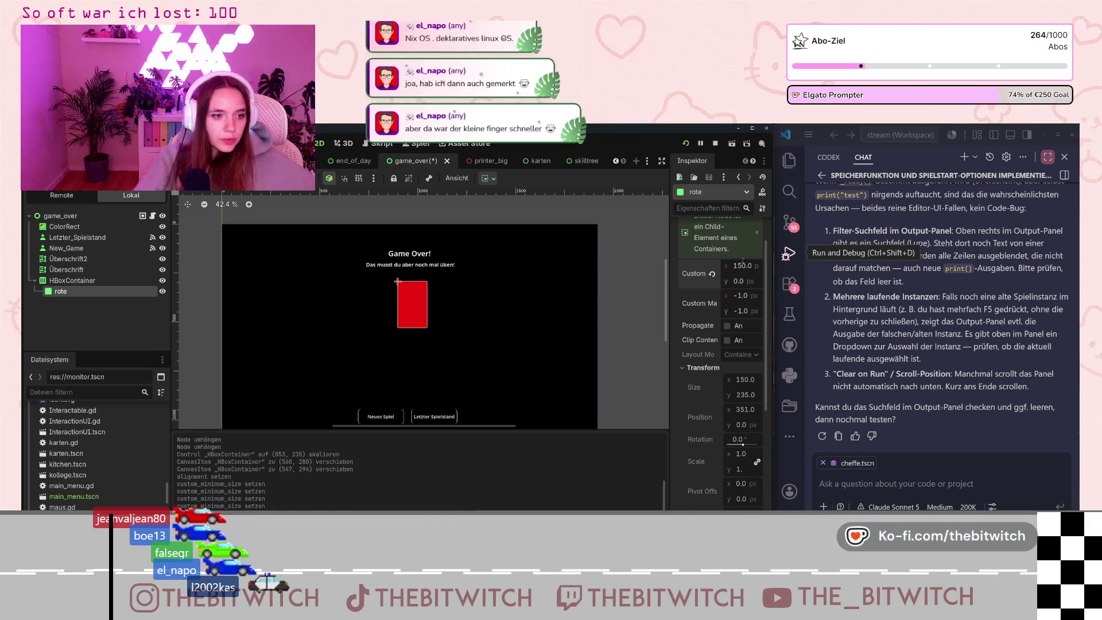
{"action": "left_click", "coordinate": [363, 323]}
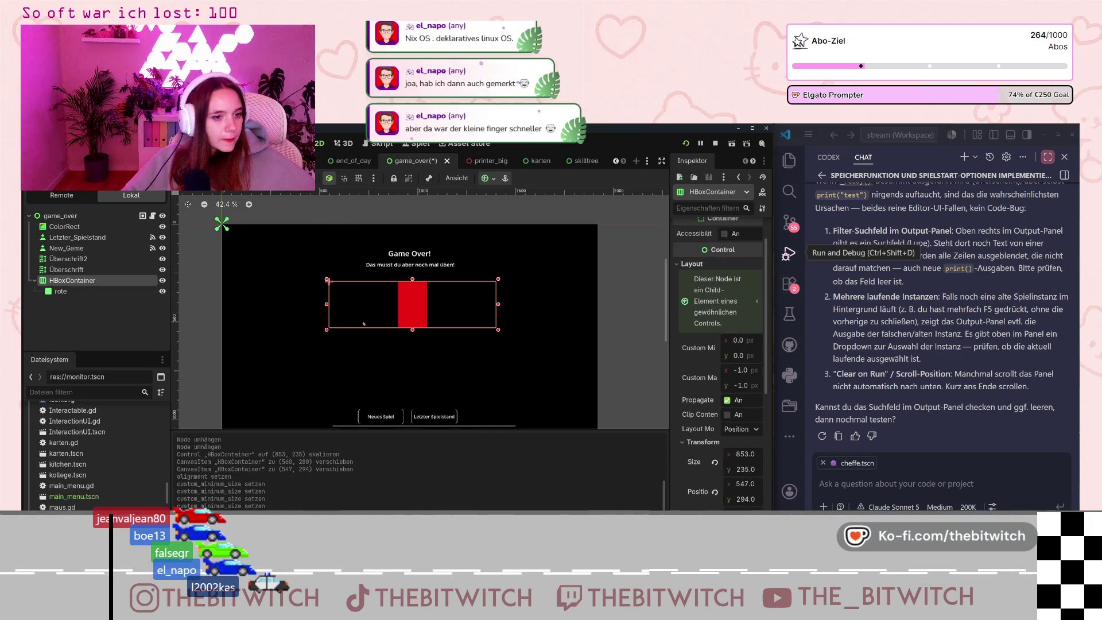
Shrink the HBoxContainer's height and paste a copy of rote beside it as rote2.
{"action": "left_click_drag", "start_coordinate": [413, 331], "coordinate": [413, 323]}
{"action": "left_click", "coordinate": [63, 292]}
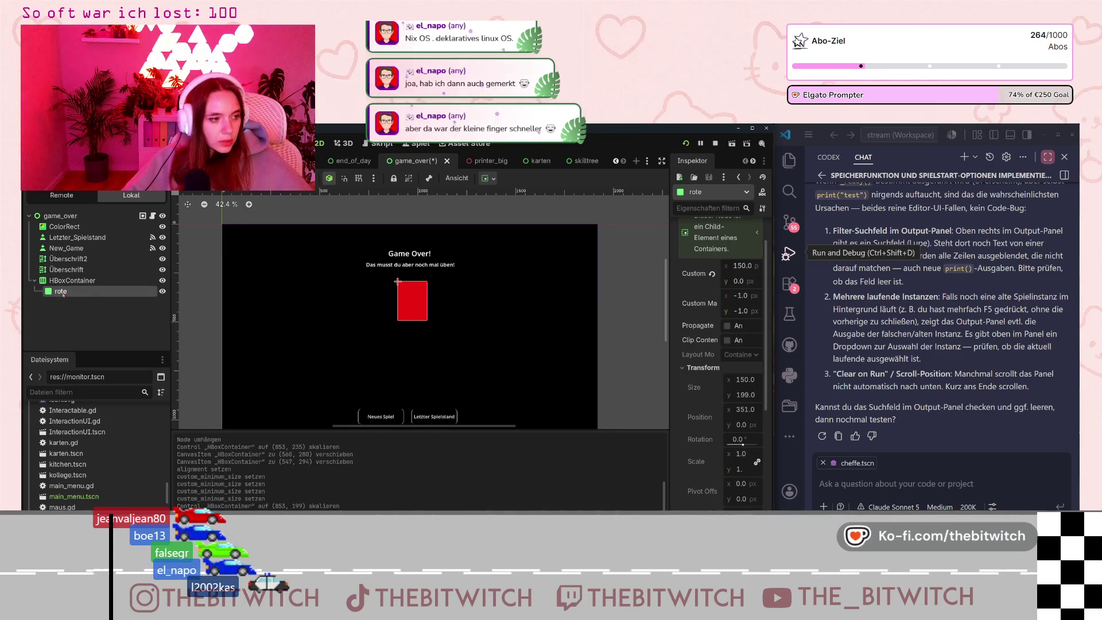
{"action": "key", "text": "ctrl+v"}
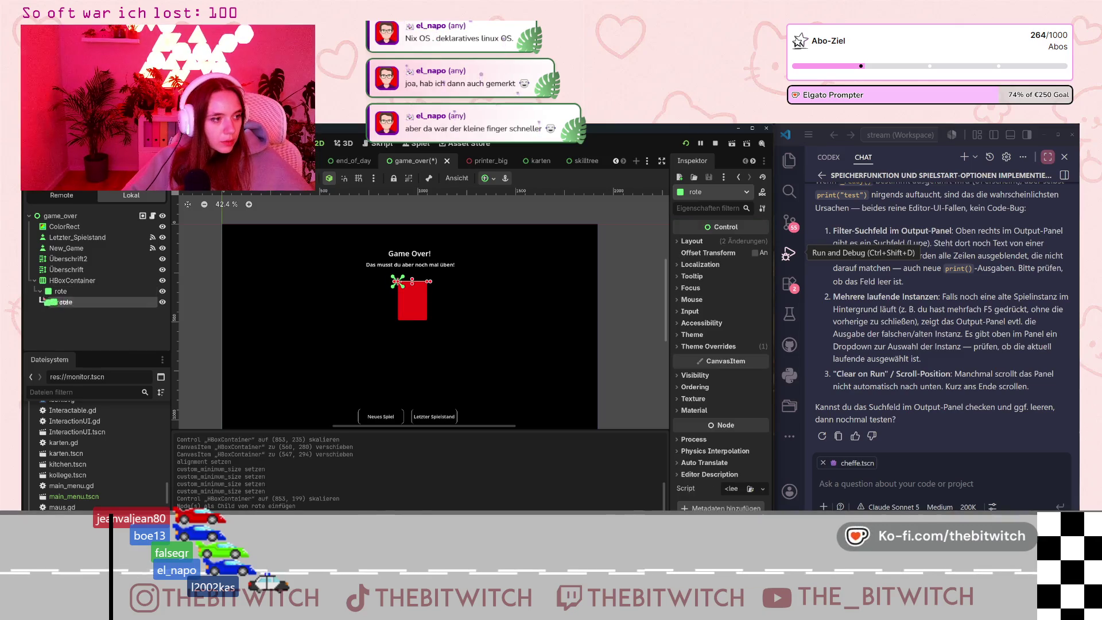
{"action": "left_click_drag", "start_coordinate": [58, 296], "coordinate": [64, 299]}
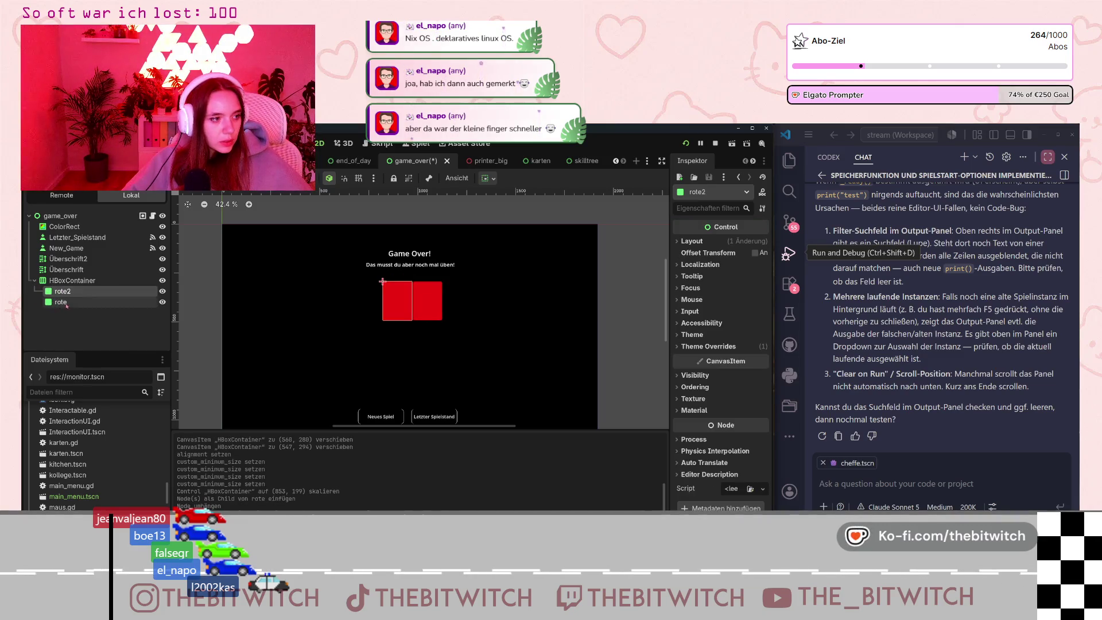
Paste another copy of rote and move it under HBoxContainer as rote3.
{"action": "left_click", "coordinate": [61, 302]}
{"action": "key", "text": "ctrl+v"}
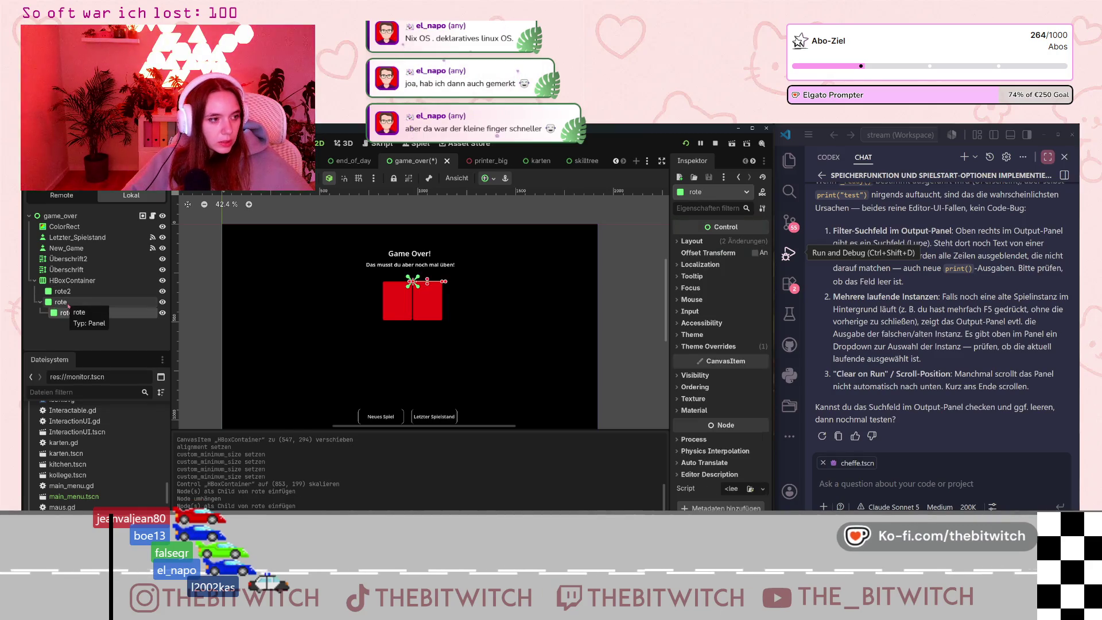
{"action": "left_click_drag", "start_coordinate": [66, 313], "coordinate": [64, 296]}
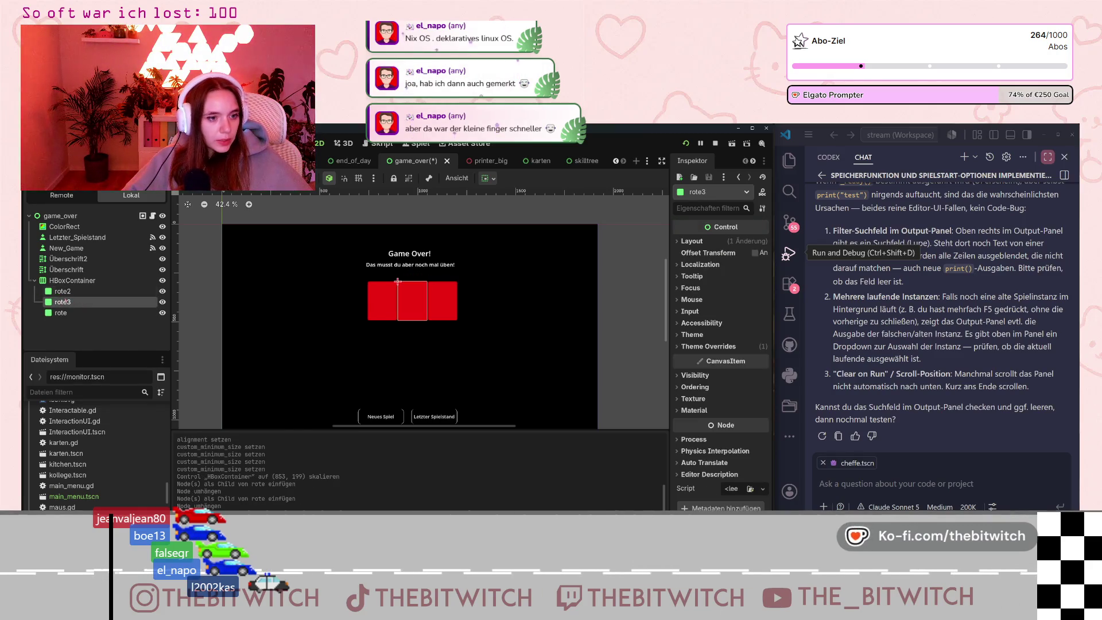
{"action": "left_click", "coordinate": [67, 283]}
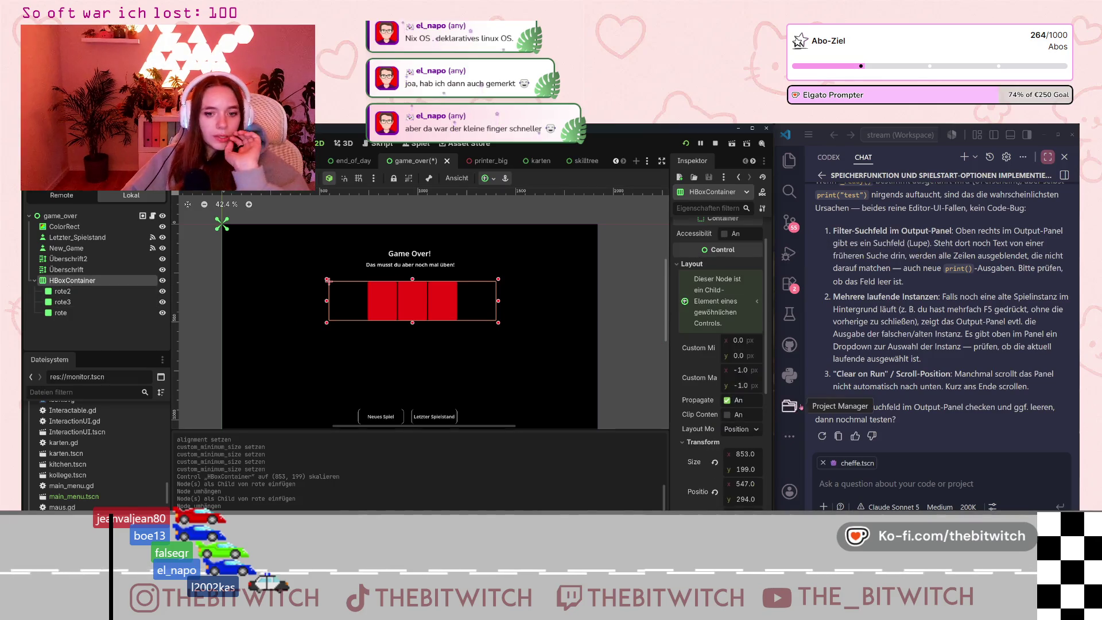
Expand the HBoxContainer's Theme Overrides > Constants section in the Inspector.
{"action": "scroll", "coordinate": [703, 381], "scroll_direction": "down", "scroll_amount": 5}
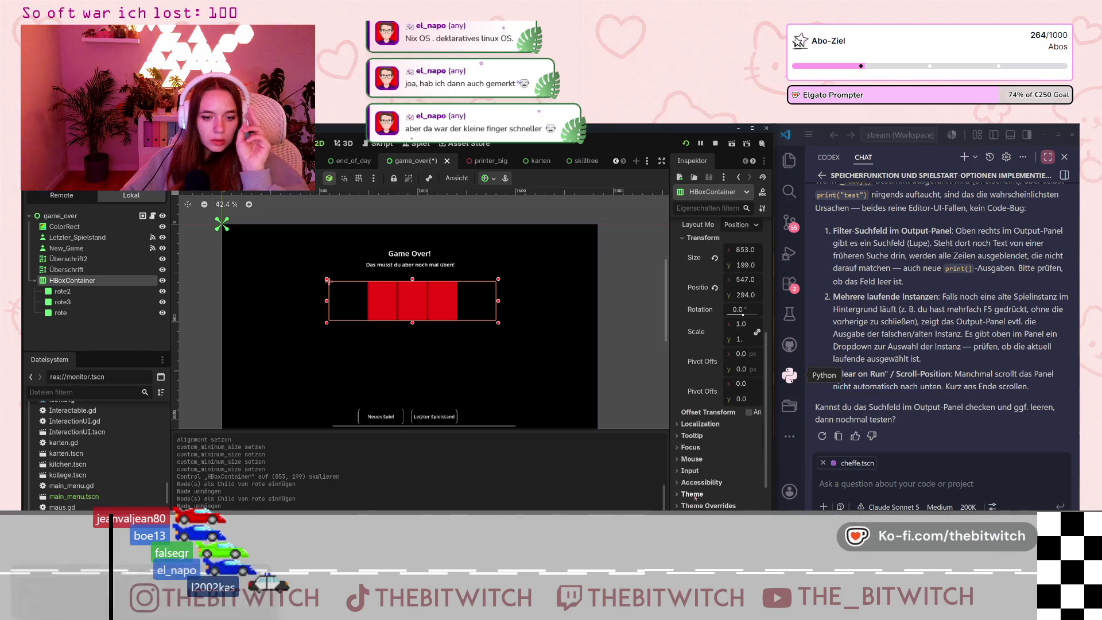
{"action": "scroll", "coordinate": [700, 443], "scroll_direction": "down", "scroll_amount": 1}
{"action": "left_click", "coordinate": [679, 453]}
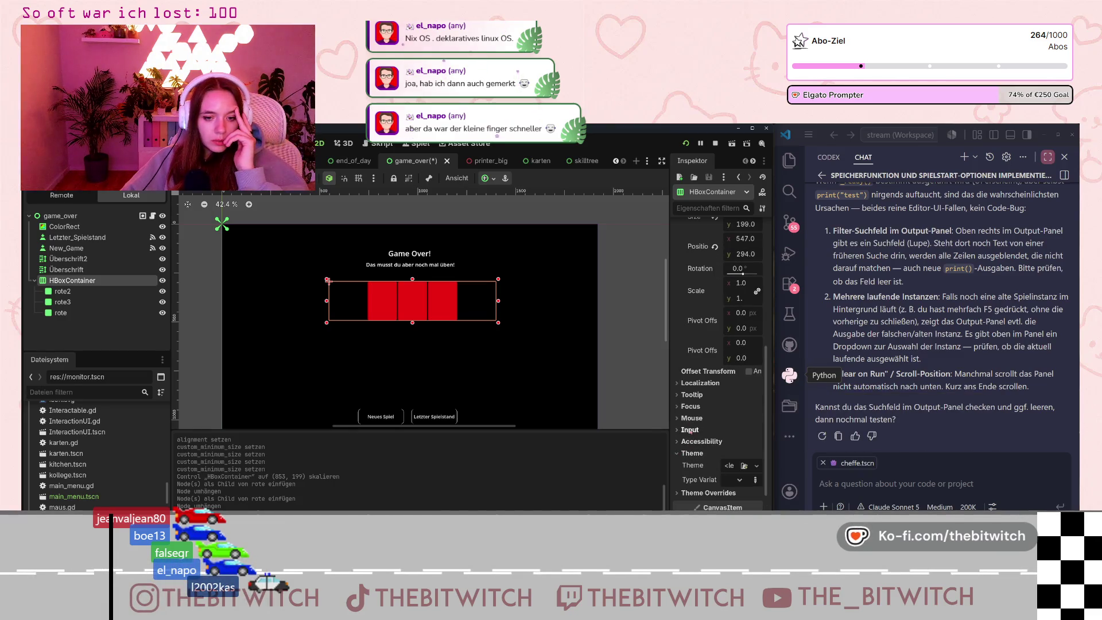
{"action": "scroll", "coordinate": [692, 383], "scroll_direction": "down", "scroll_amount": 3}
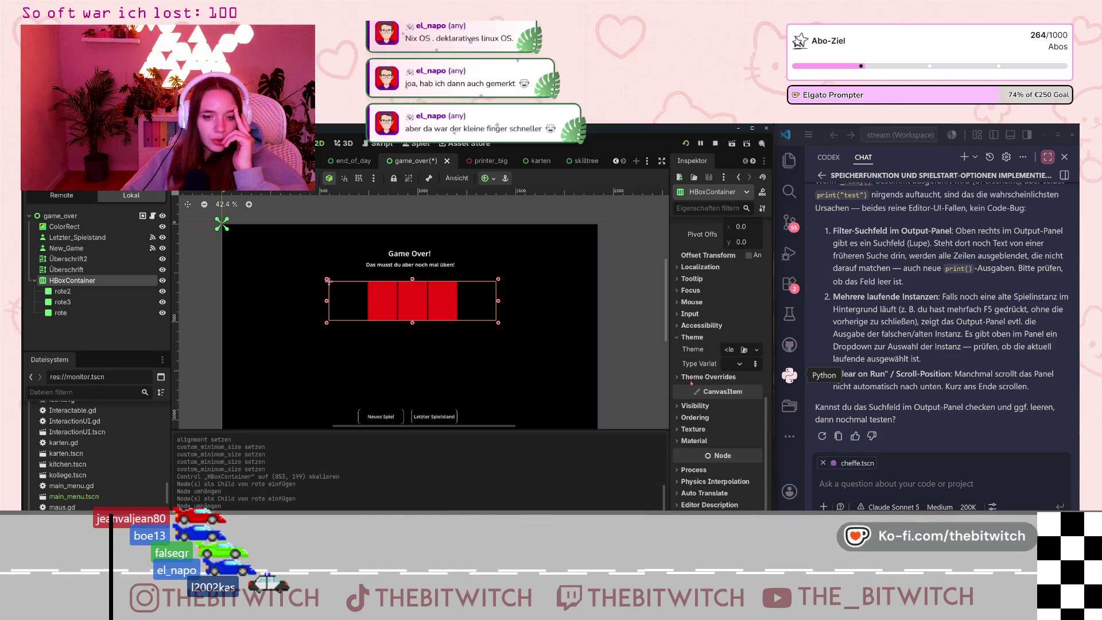
{"action": "left_click", "coordinate": [681, 419]}
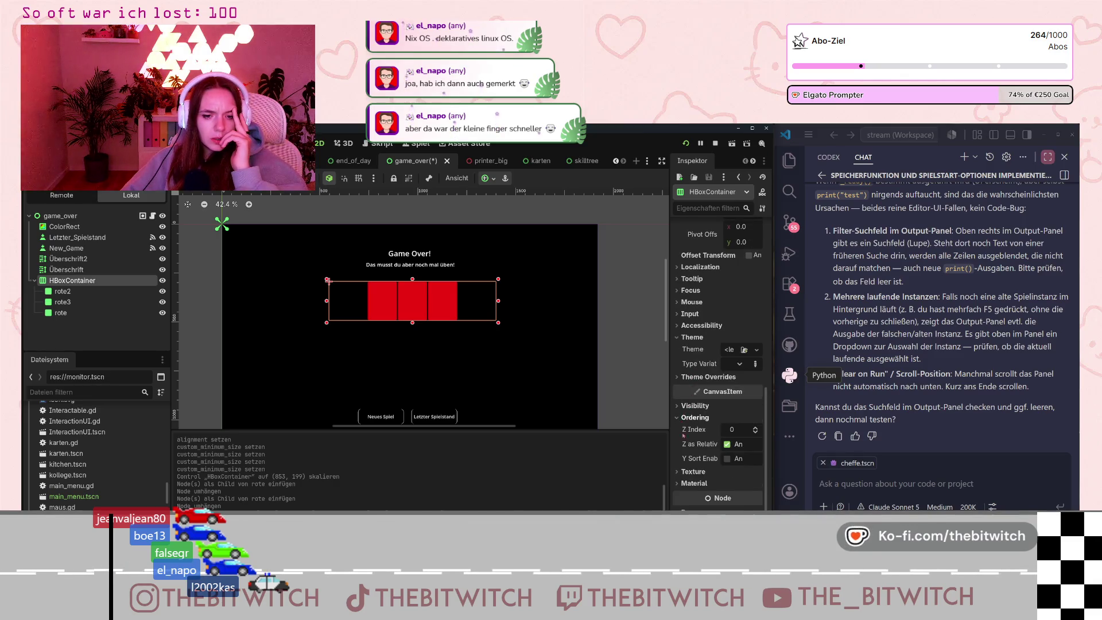
{"action": "scroll", "coordinate": [692, 467], "scroll_direction": "up", "scroll_amount": 6}
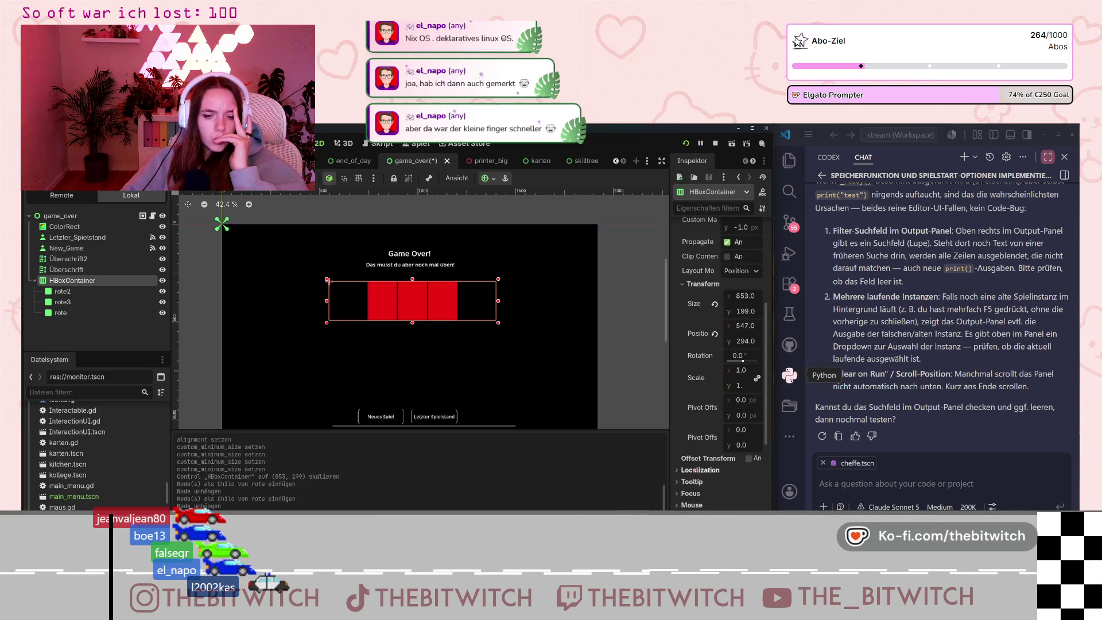
{"action": "scroll", "coordinate": [693, 470], "scroll_direction": "down", "scroll_amount": 2}
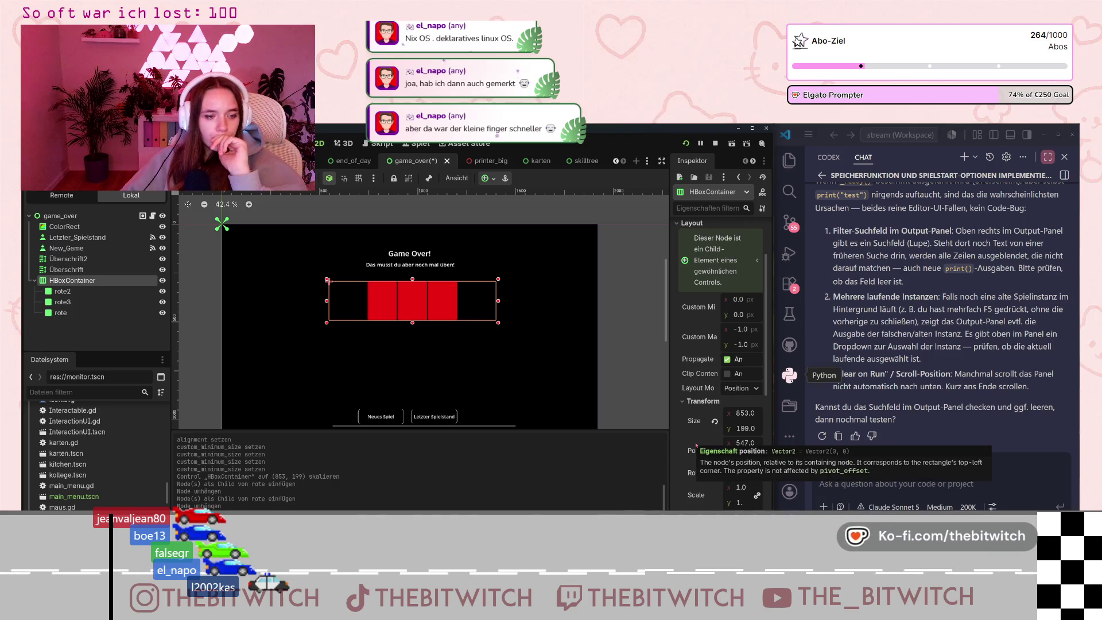
{"action": "scroll", "coordinate": [696, 445], "scroll_direction": "down", "scroll_amount": 2}
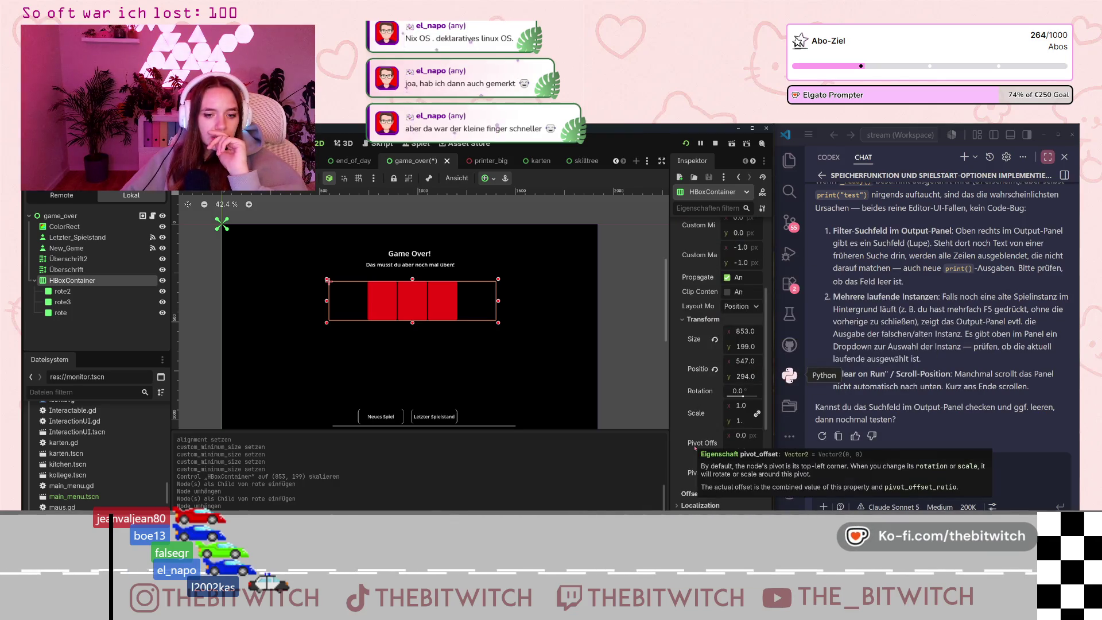
{"action": "scroll", "coordinate": [692, 439], "scroll_direction": "down", "scroll_amount": 2}
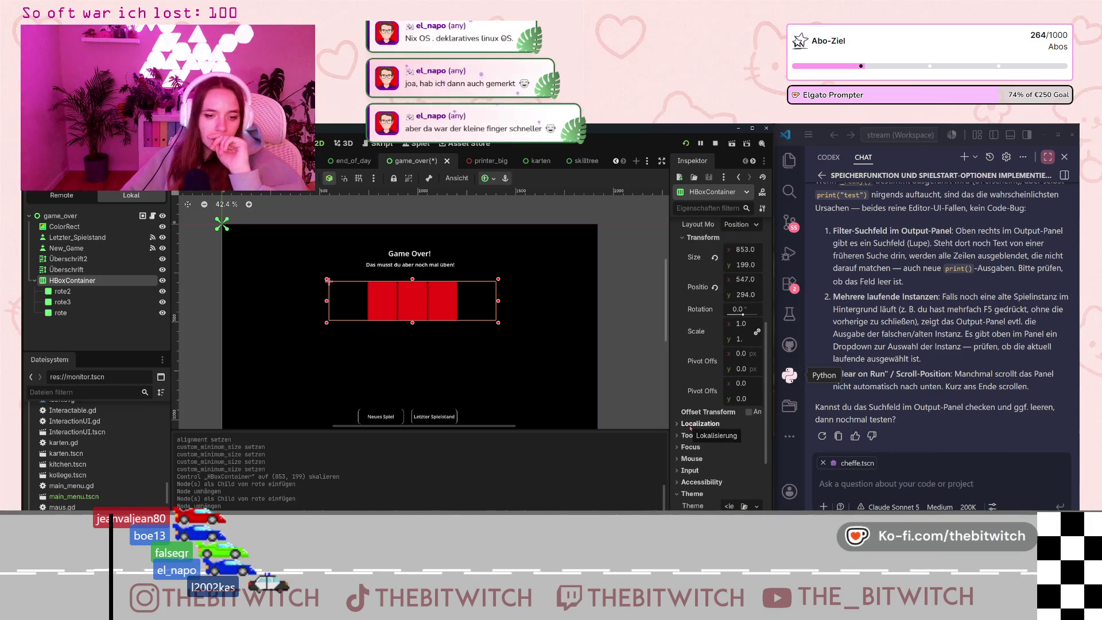
{"action": "scroll", "coordinate": [701, 472], "scroll_direction": "down", "scroll_amount": 1}
{"action": "left_click", "coordinate": [685, 493]}
{"action": "left_click", "coordinate": [686, 504]}
Enable the Separation constant override and set it to 31.
{"action": "scroll", "coordinate": [688, 493], "scroll_direction": "down", "scroll_amount": 1}
{"action": "left_click", "coordinate": [693, 476]}
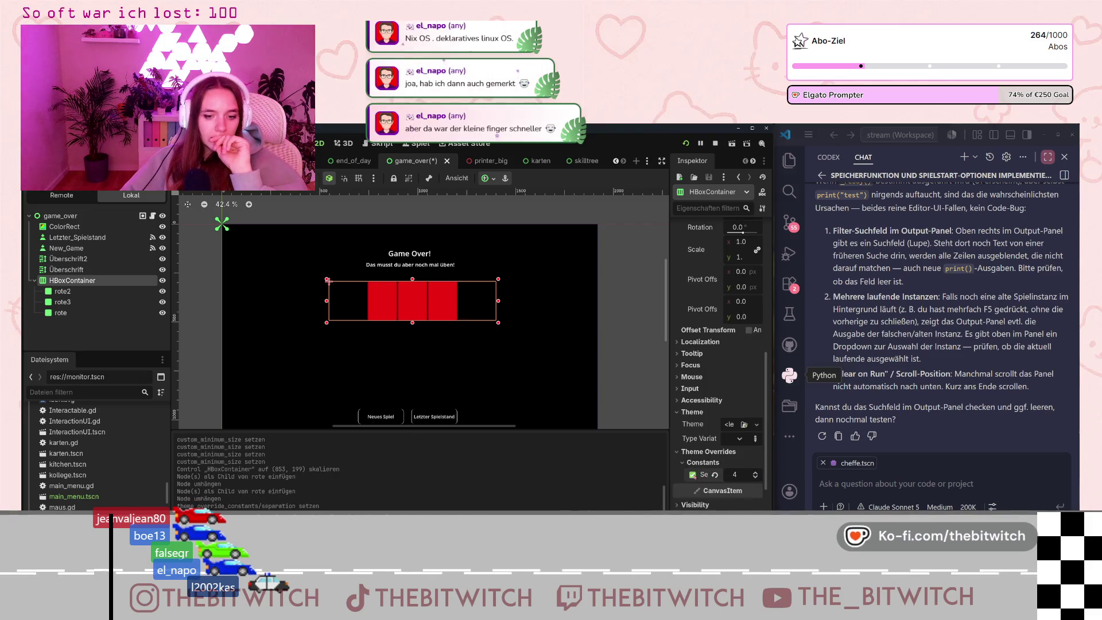
{"action": "type", "text": "10"}
{"action": "key", "text": "Return"}
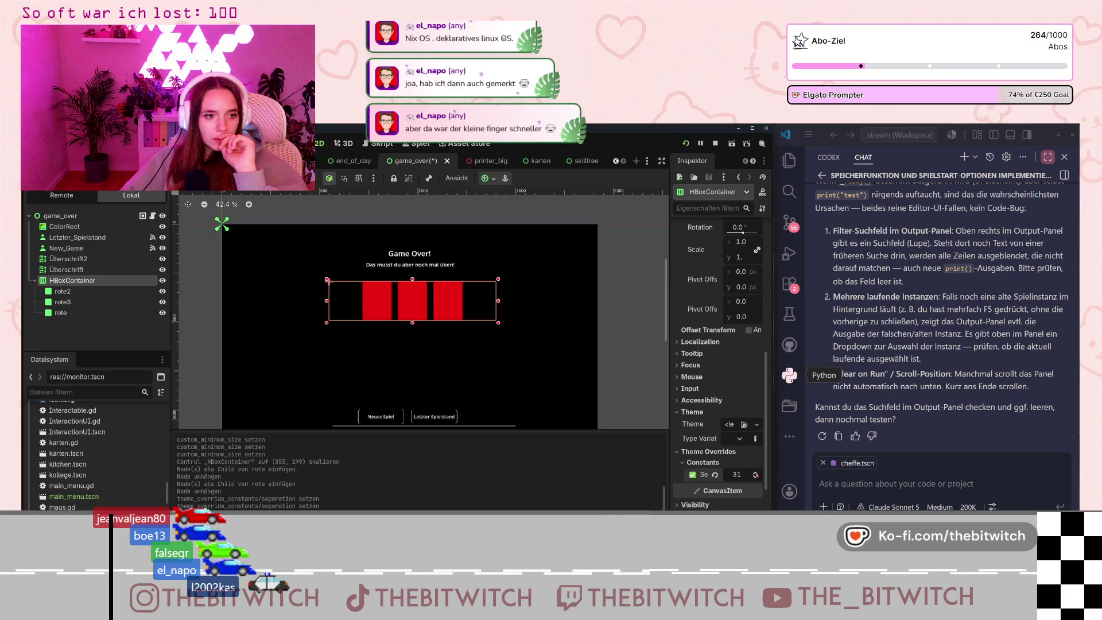
{"action": "left_click", "coordinate": [411, 360]}
{"action": "scroll", "coordinate": [411, 360], "scroll_direction": "down", "scroll_amount": 2}
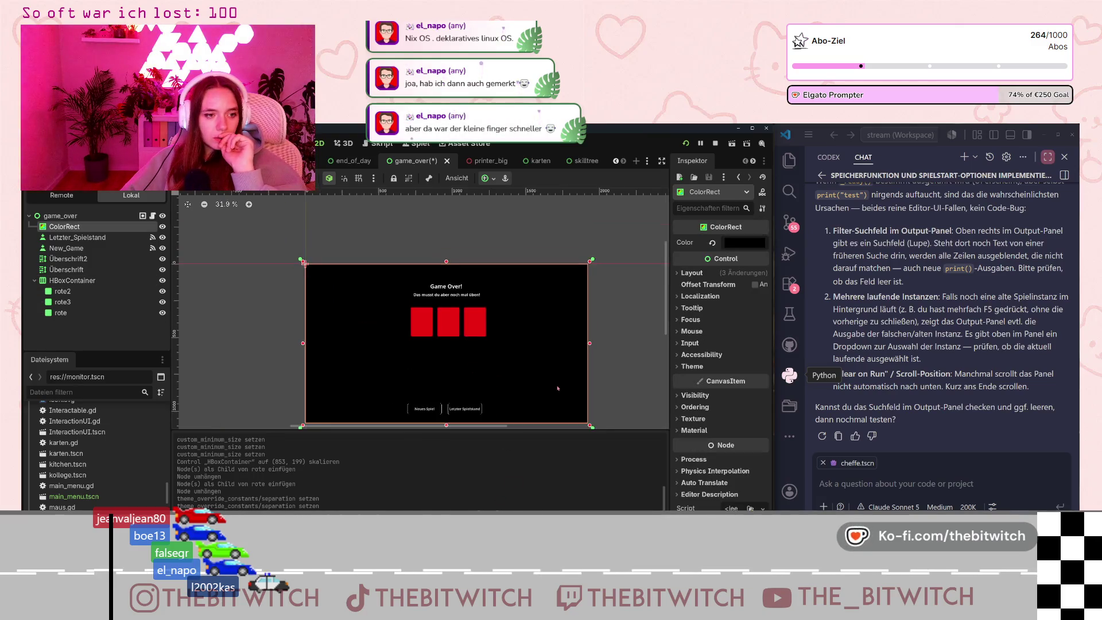
Stretch the HBoxContainer to 1920 px wide so the three red cards sit centred.
{"action": "scroll", "coordinate": [411, 344], "scroll_direction": "up", "scroll_amount": 1}
{"action": "left_click", "coordinate": [376, 300]}
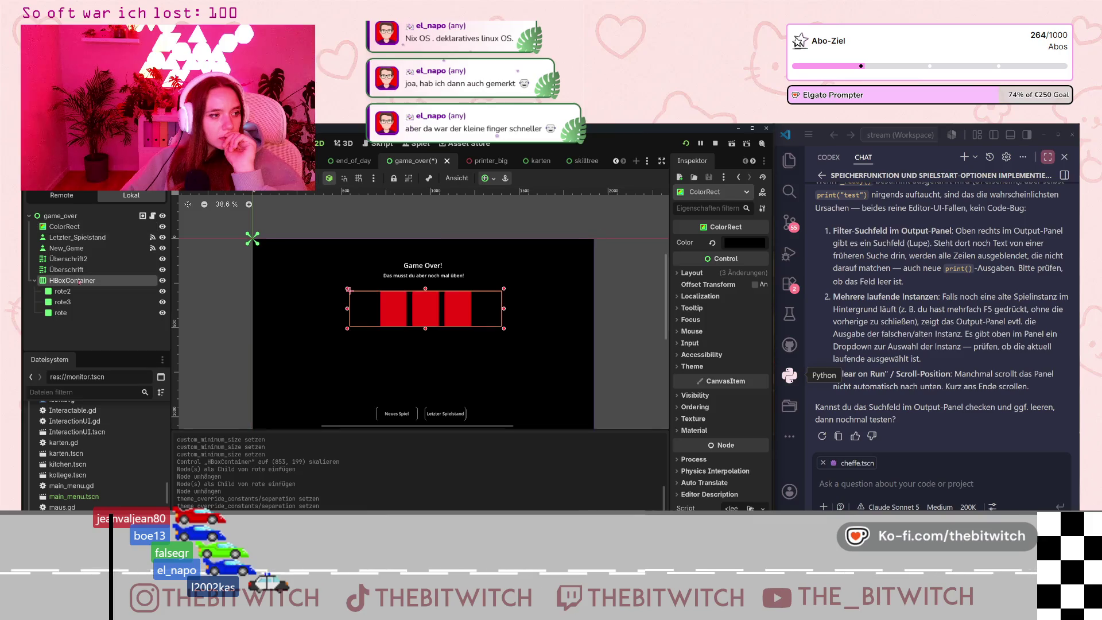
{"action": "left_click_drag", "start_coordinate": [349, 290], "coordinate": [251, 290]}
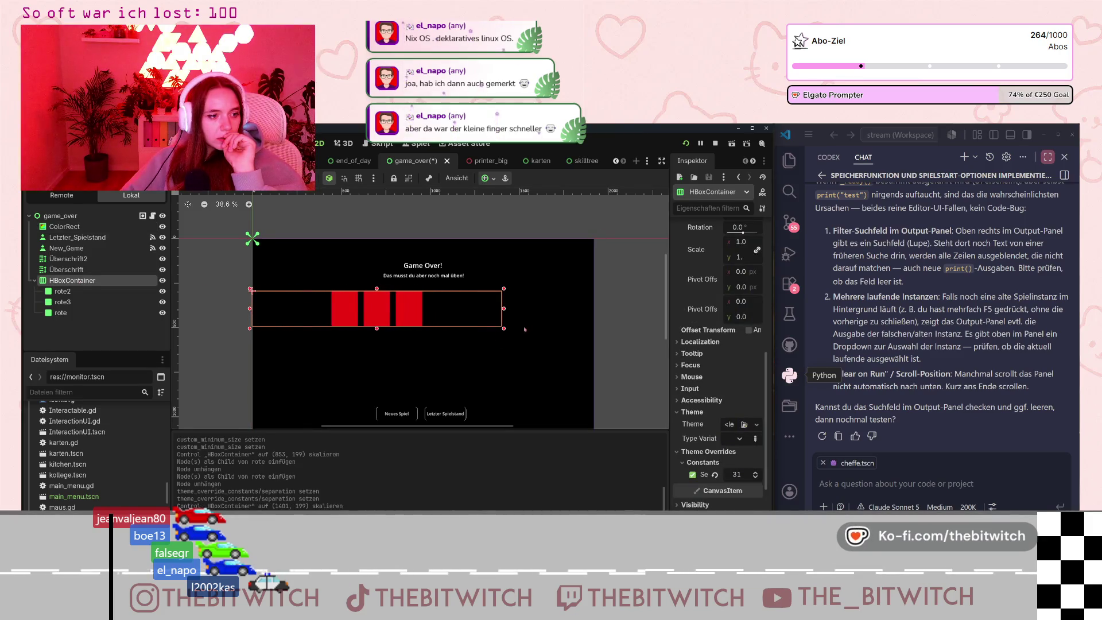
{"action": "left_click_drag", "start_coordinate": [503, 309], "coordinate": [596, 309]}
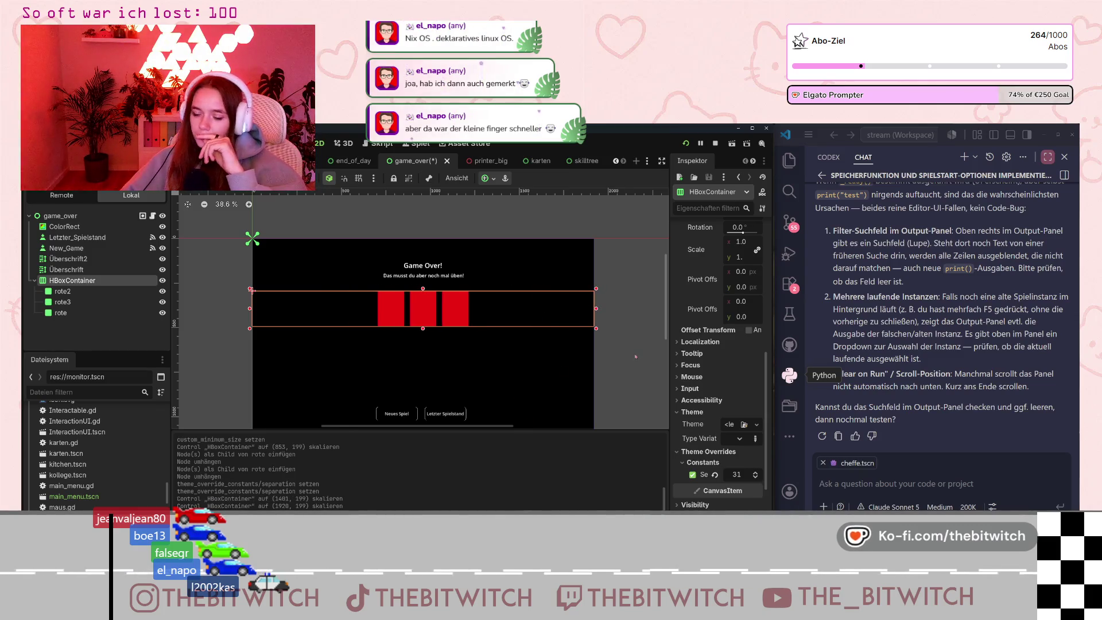
{"action": "left_click", "coordinate": [519, 361]}
{"action": "scroll", "coordinate": [520, 348], "scroll_direction": "down", "scroll_amount": 4}
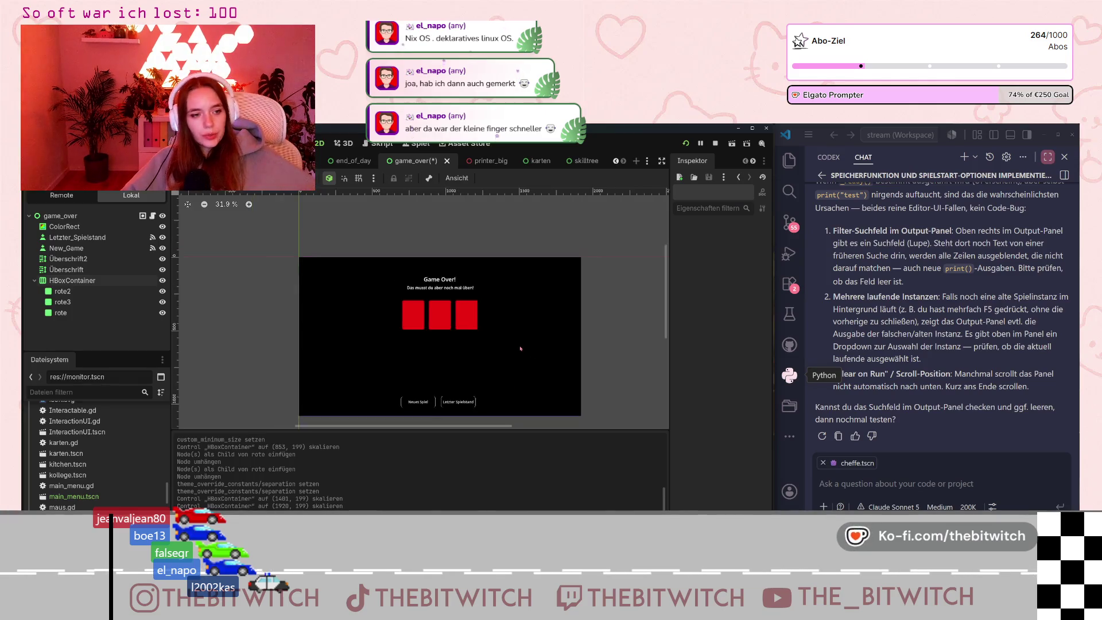
{"action": "scroll", "coordinate": [521, 348], "scroll_direction": "up", "scroll_amount": 5}
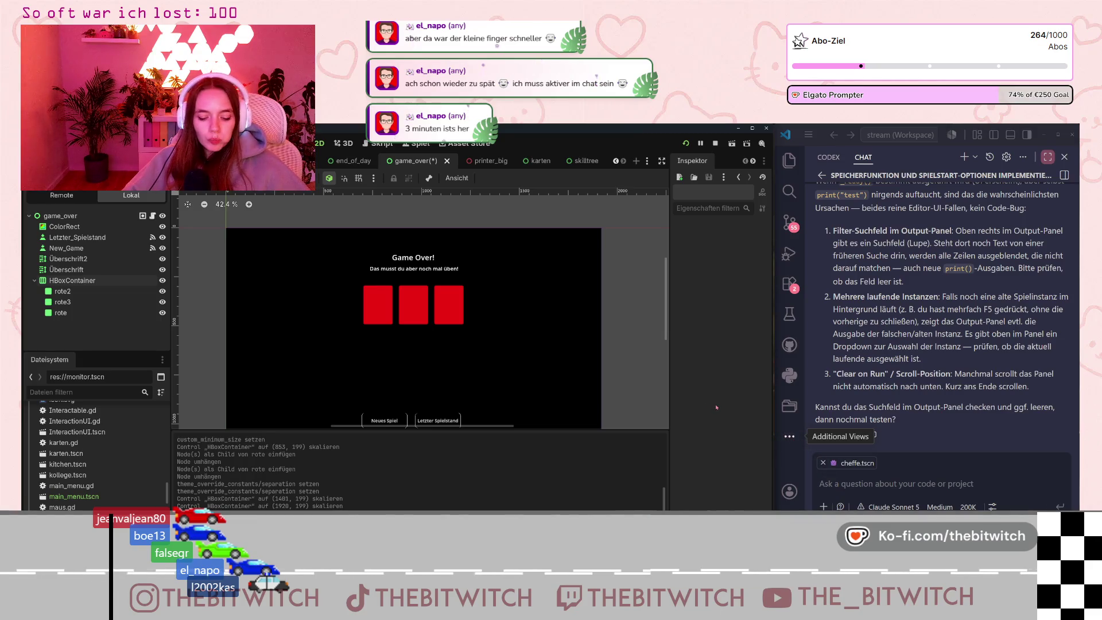
{"action": "left_click", "coordinate": [413, 335]}
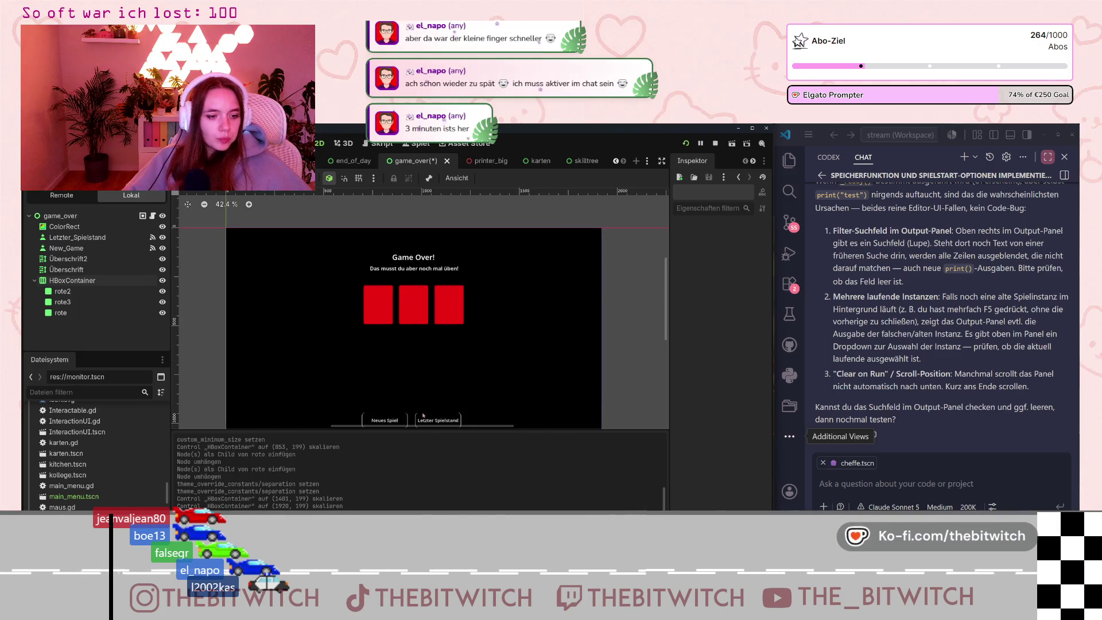
{"action": "scroll", "coordinate": [417, 298], "scroll_direction": "down", "scroll_amount": 2}
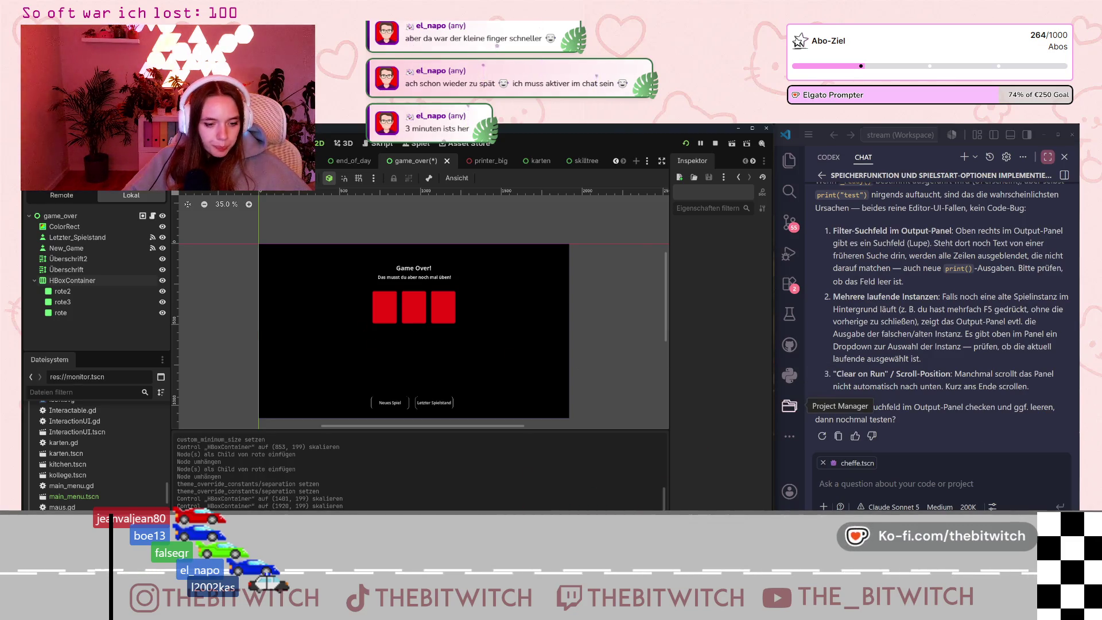
{"action": "key", "text": "alt+Tab"}
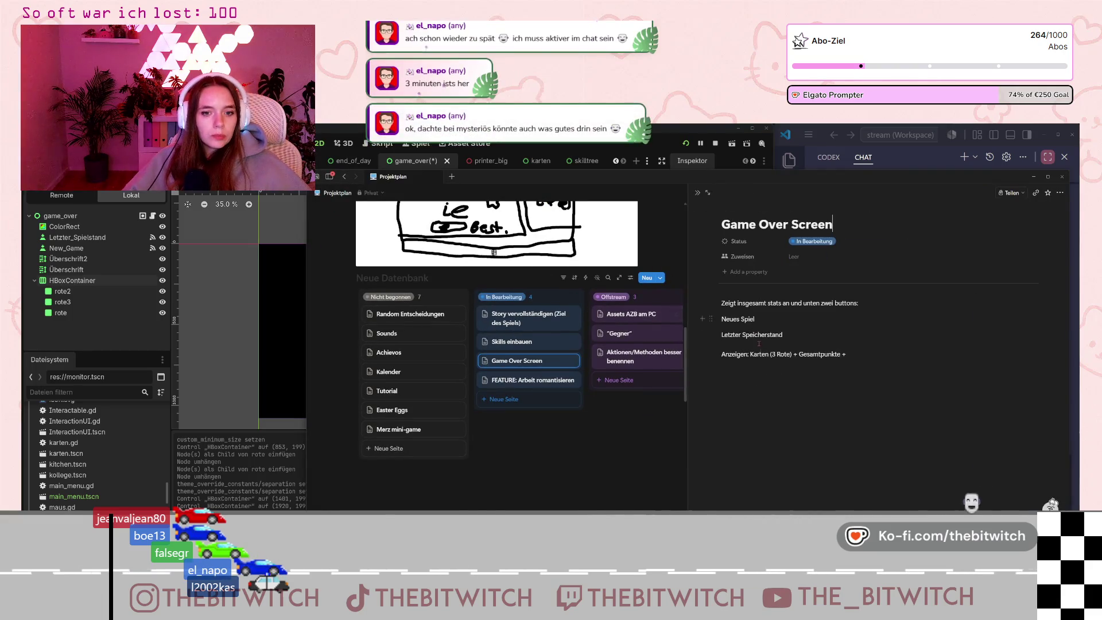
{"action": "left_click_drag", "start_coordinate": [795, 354], "coordinate": [750, 354]}
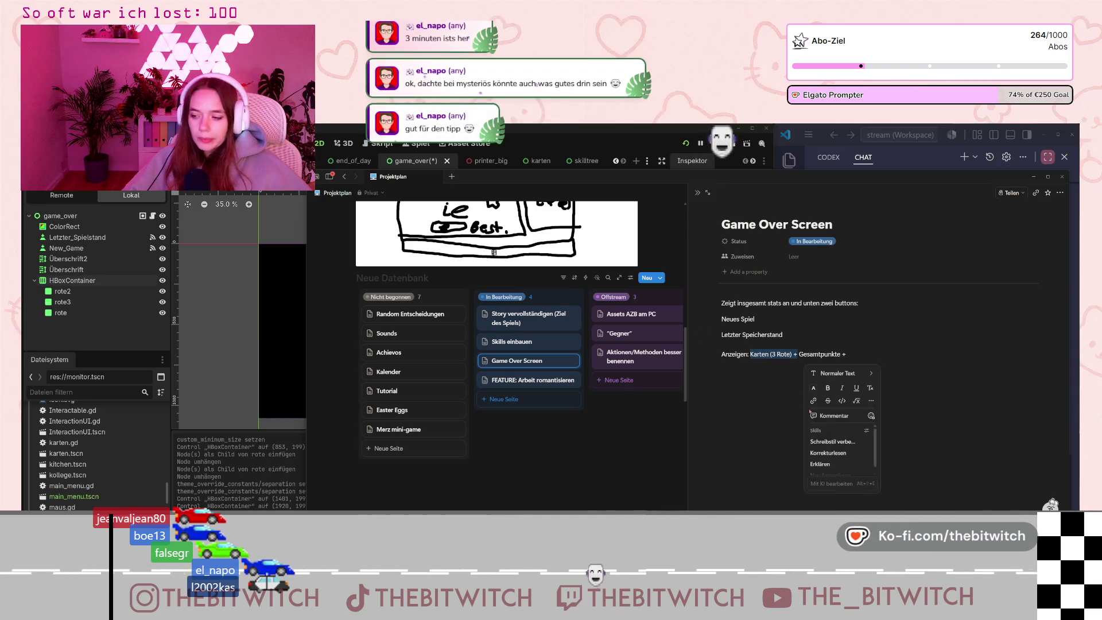
{"action": "right_click", "coordinate": [871, 348]}
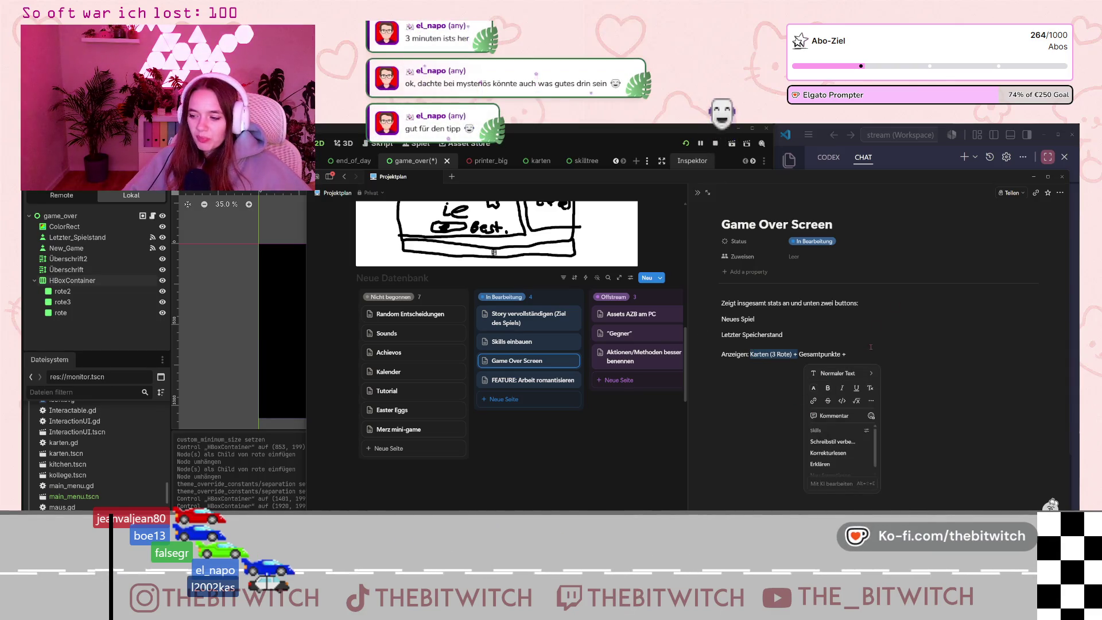
{"action": "left_click", "coordinate": [905, 334]}
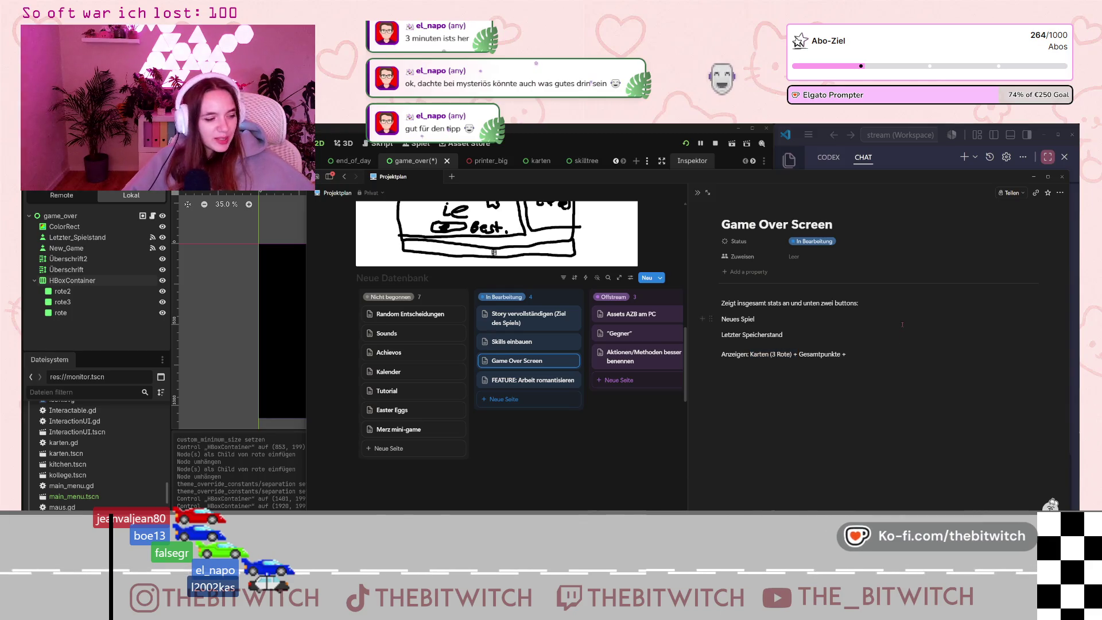
{"action": "left_click", "coordinate": [899, 307]}
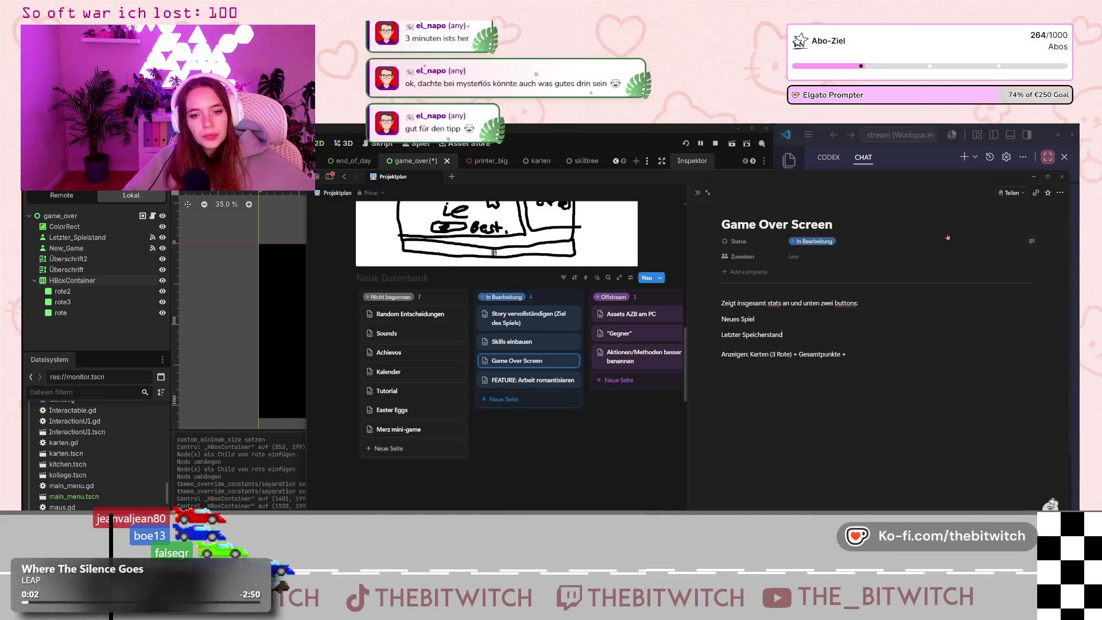
{"action": "left_click", "coordinate": [1032, 177]}
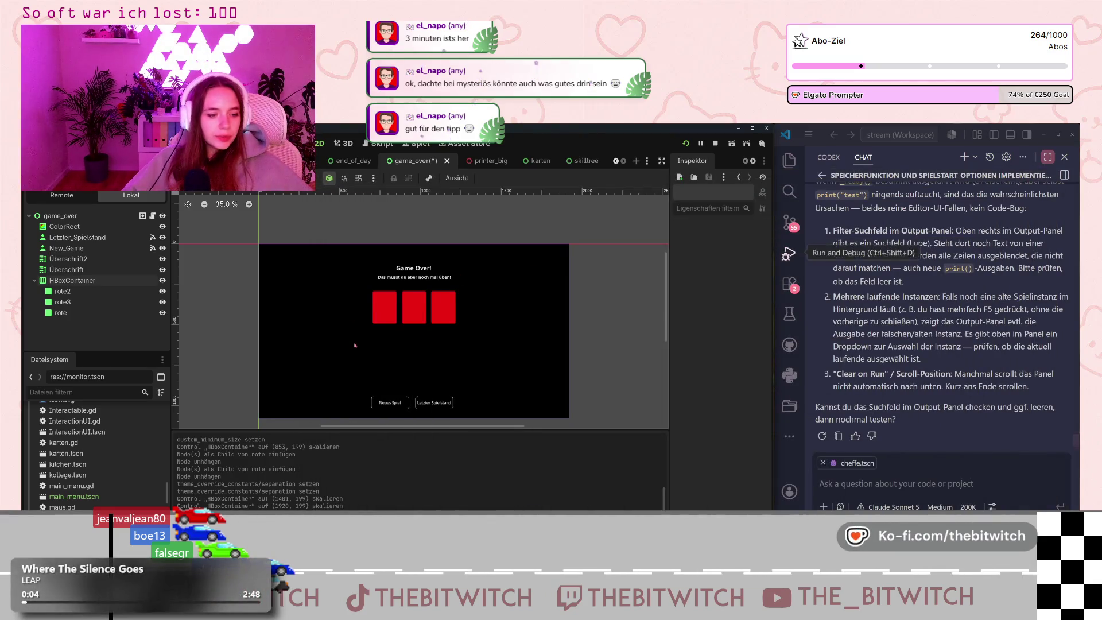
Collapse HBoxContainer and start adding a child node to the game_over root.
{"action": "left_click", "coordinate": [35, 280]}
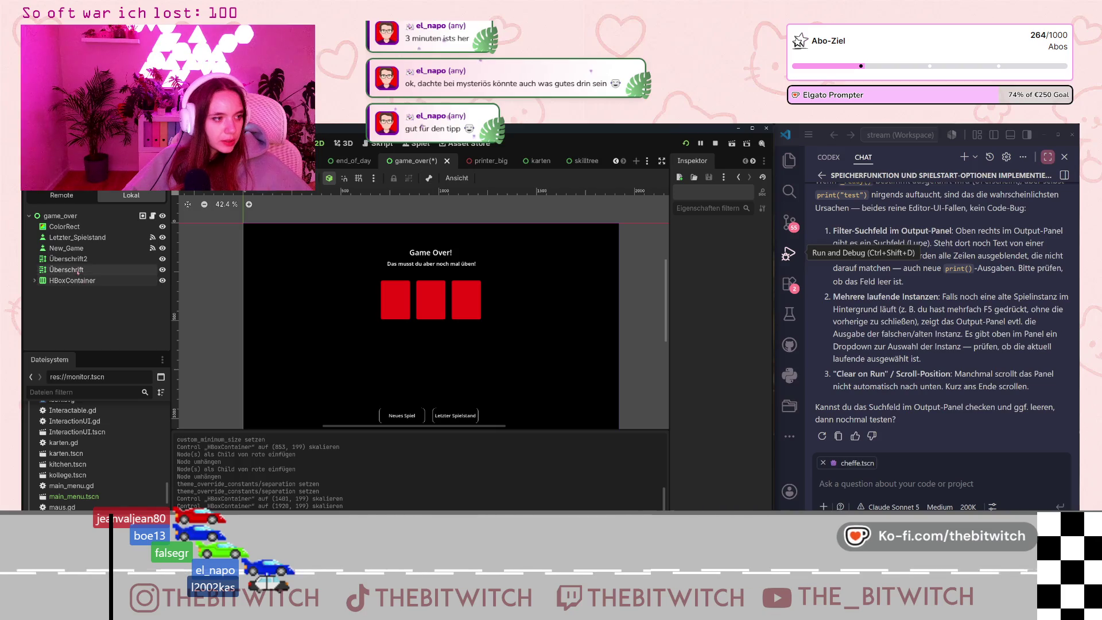
{"action": "right_click", "coordinate": [65, 279]}
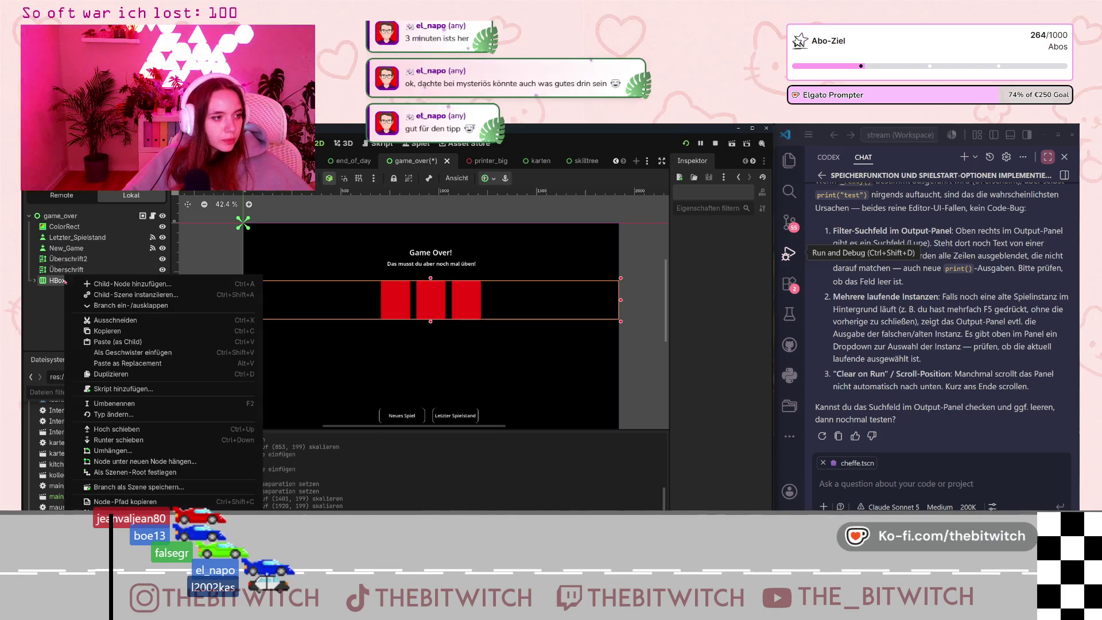
{"action": "left_click", "coordinate": [55, 300]}
{"action": "left_click", "coordinate": [60, 216]}
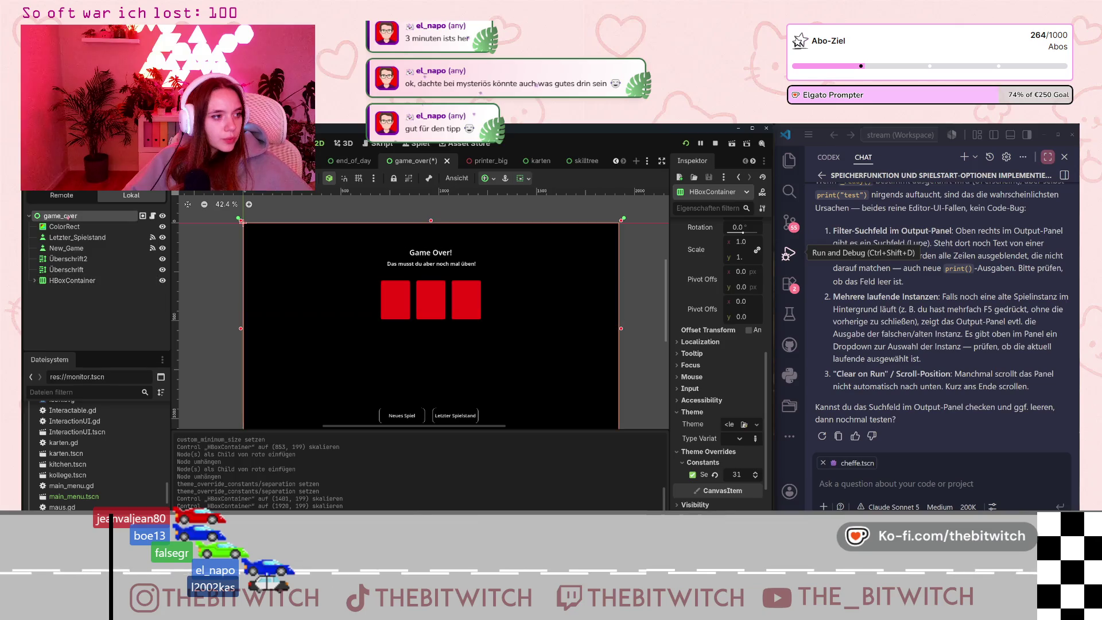
{"action": "right_click", "coordinate": [63, 218]}
{"action": "left_click", "coordinate": [120, 240]}
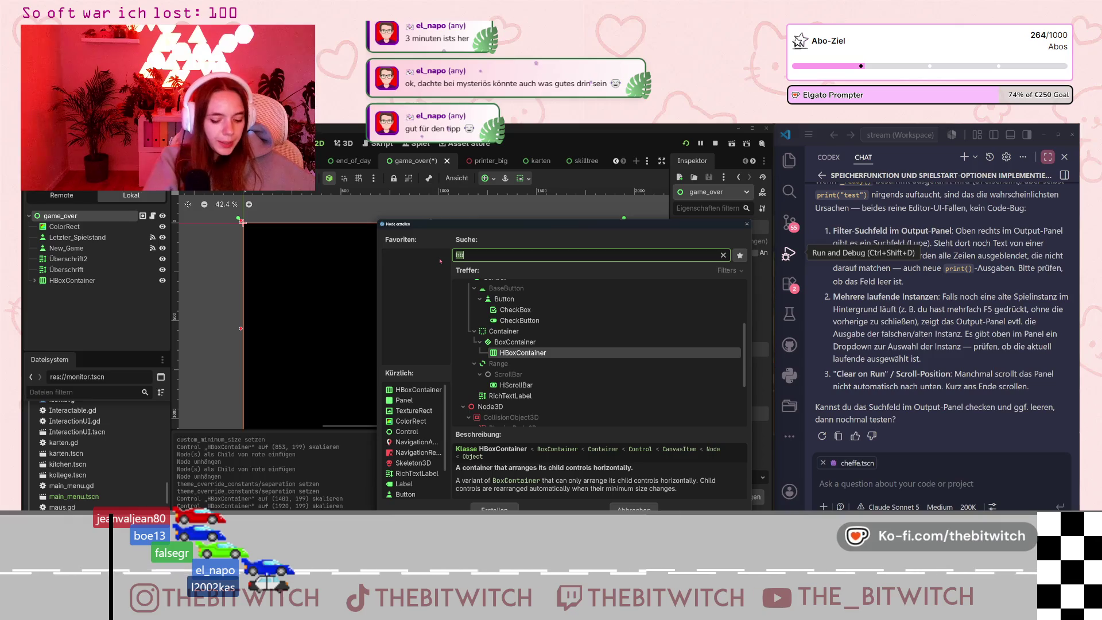
Search for 'label' and create a Label node under game_over.
{"action": "type", "text": "label"}
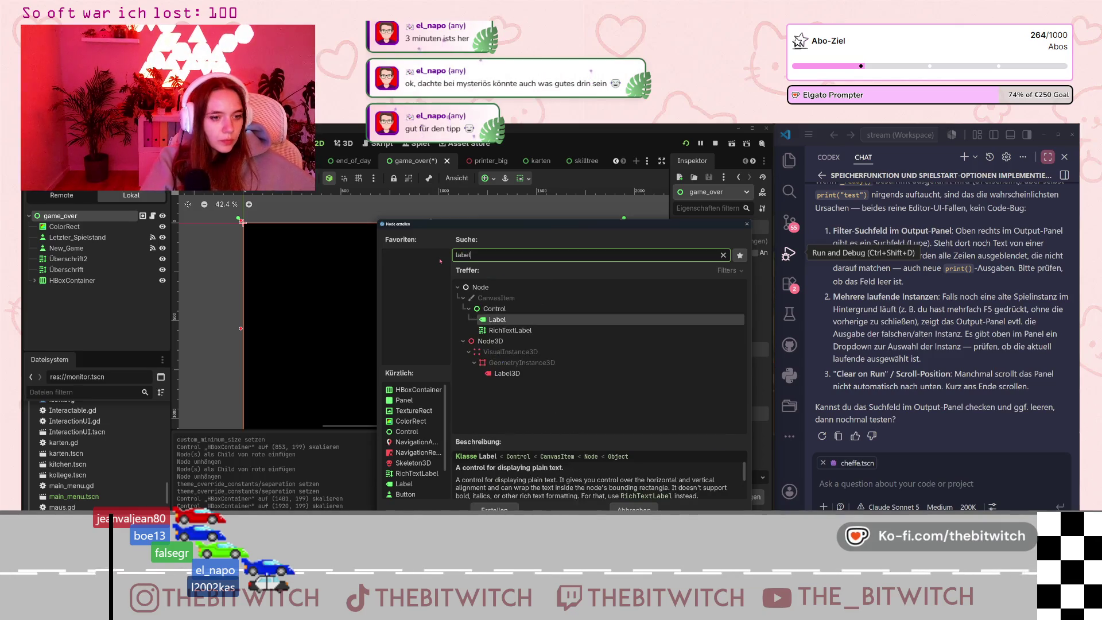
{"action": "left_click", "coordinate": [526, 323]}
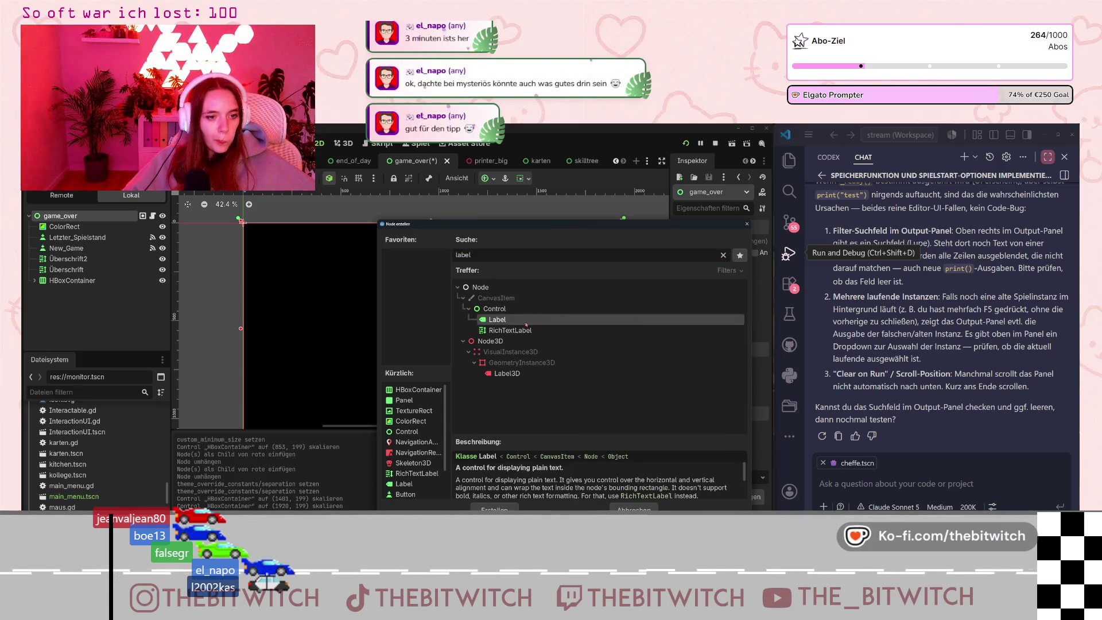
{"action": "key", "text": "Return"}
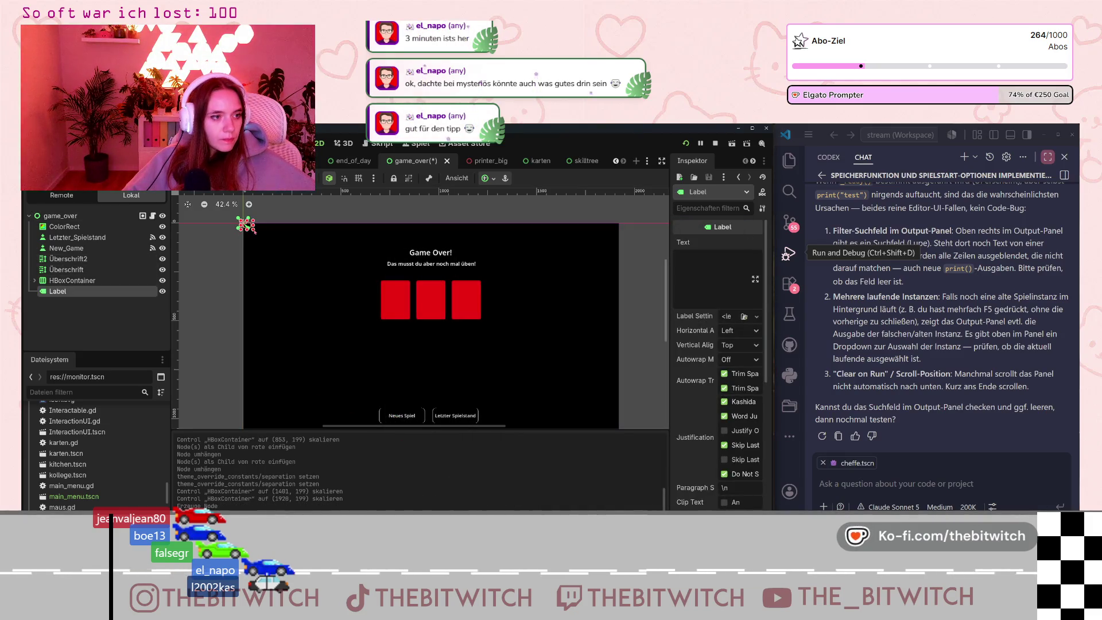
Place the new Label below the cards, enter placeholder 'Punke: dkifjdk' text and centre it.
{"action": "mouse_move", "coordinate": [258, 234]}
{"action": "left_mouse_down"}
{"action": "mouse_move", "coordinate": [282, 239]}
{"action": "mouse_move", "coordinate": [265, 239]}
{"action": "mouse_move", "coordinate": [422, 346]}
{"action": "mouse_move", "coordinate": [425, 334]}
{"action": "left_mouse_up"}
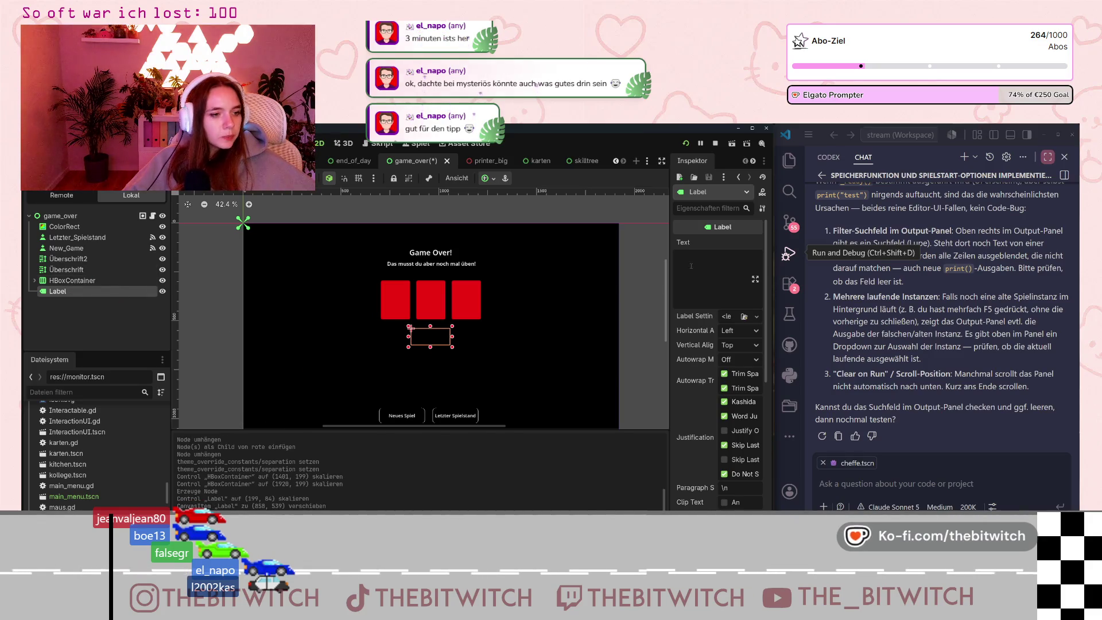
{"action": "left_click", "coordinate": [755, 279]}
{"action": "key", "text": "Escape"}
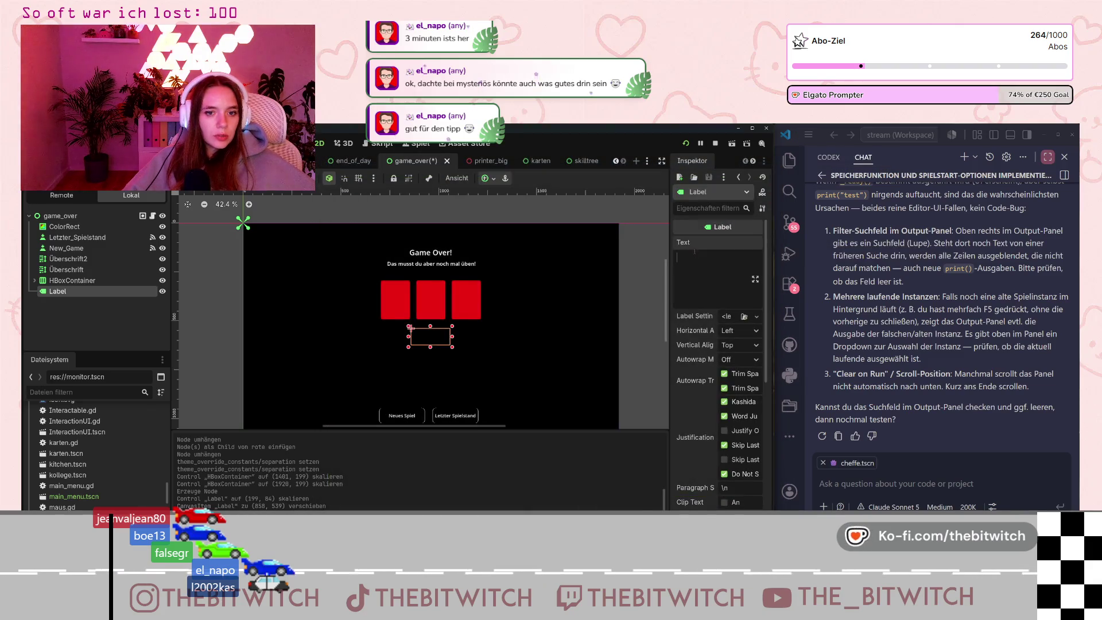
{"action": "type", "text": "Punke"}
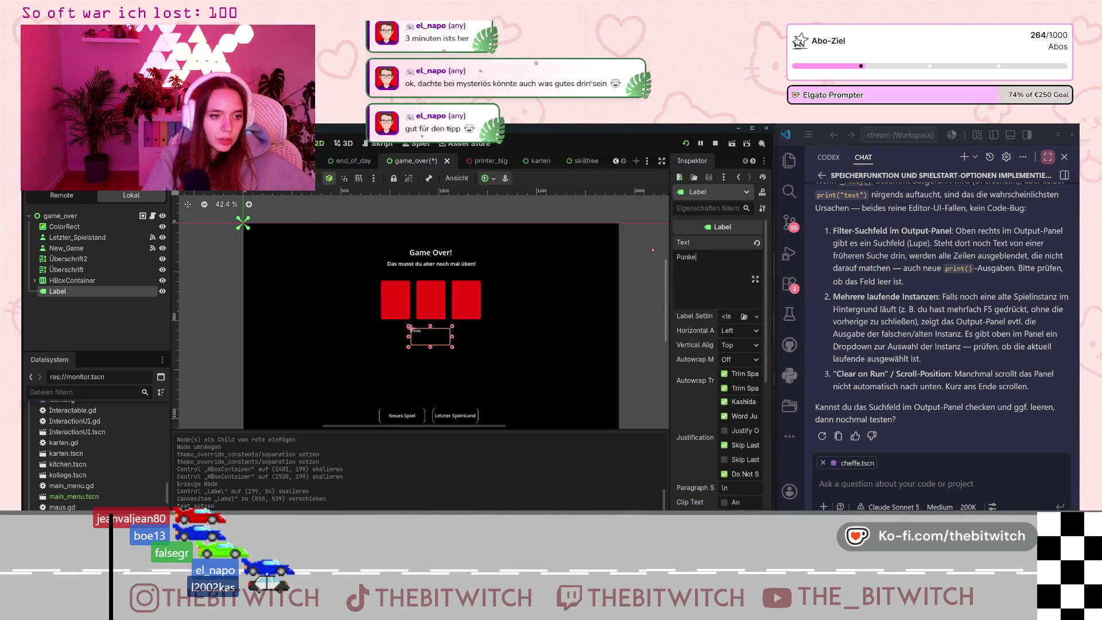
{"action": "type", "text": ": dkifjdk"}
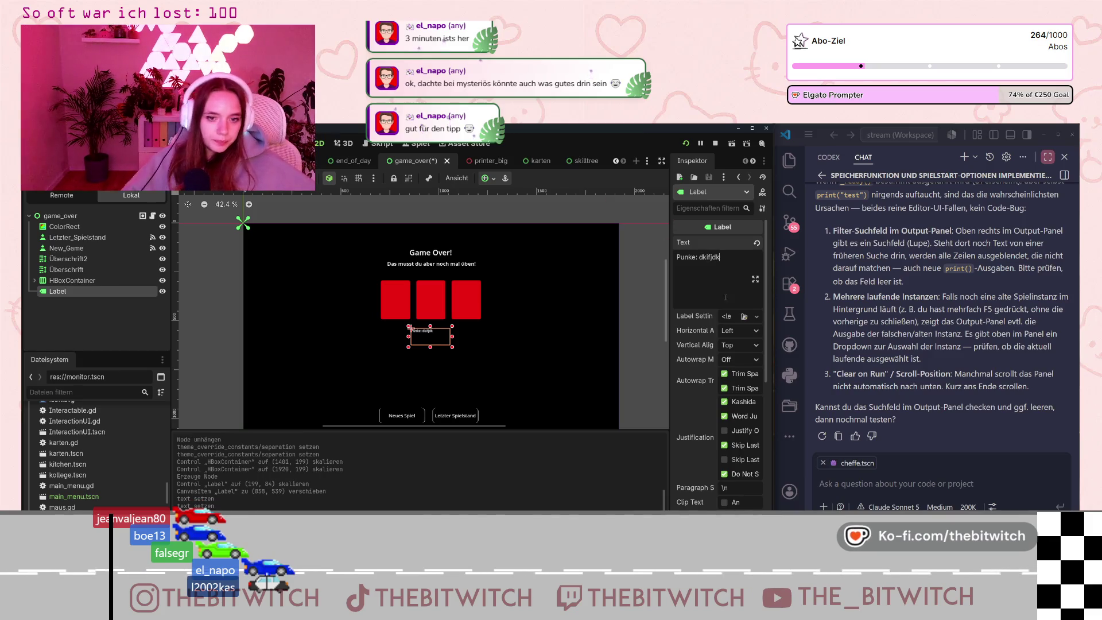
{"action": "scroll", "coordinate": [709, 354], "scroll_direction": "down", "scroll_amount": 2}
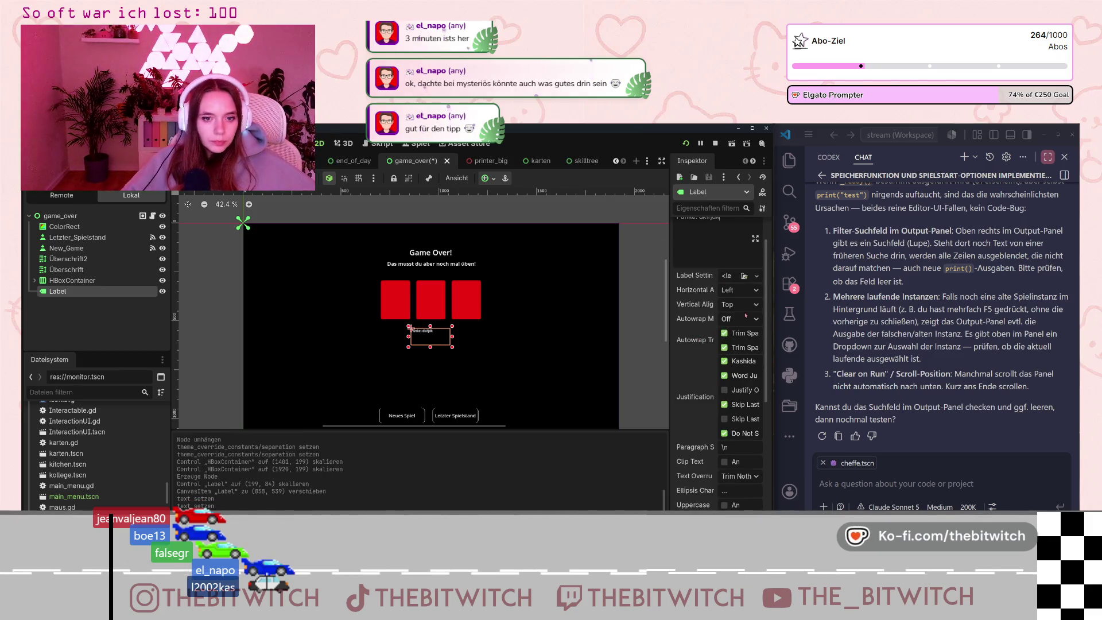
{"action": "left_click", "coordinate": [755, 292]}
{"action": "left_click", "coordinate": [746, 317]}
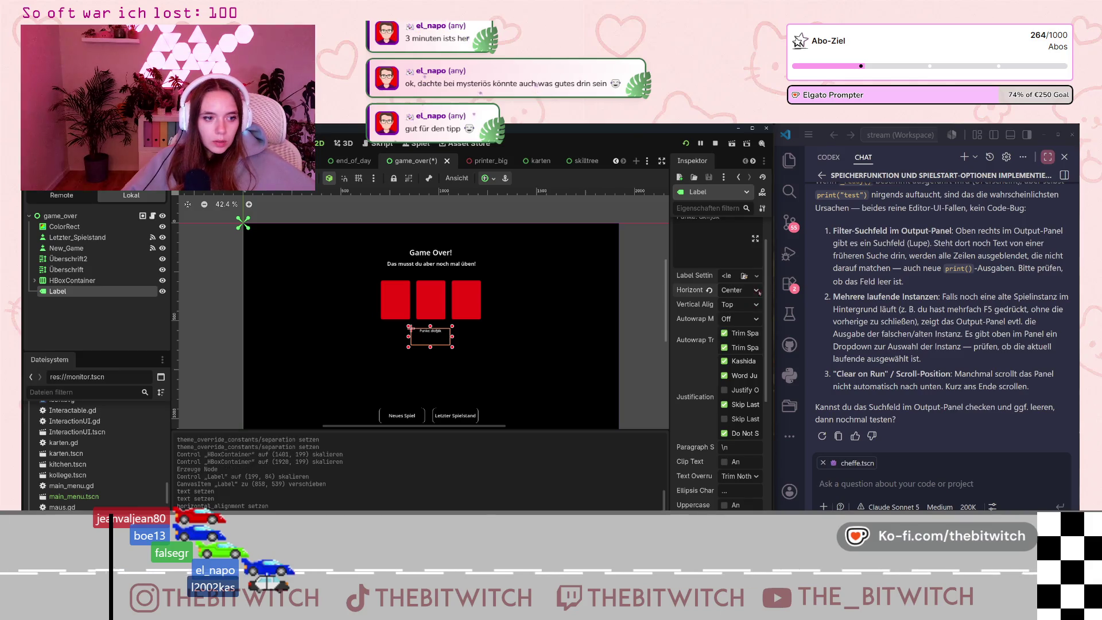
Enable a font size override of 24 for the label, widen it, and save the scene.
{"action": "scroll", "coordinate": [691, 319], "scroll_direction": "down", "scroll_amount": 5}
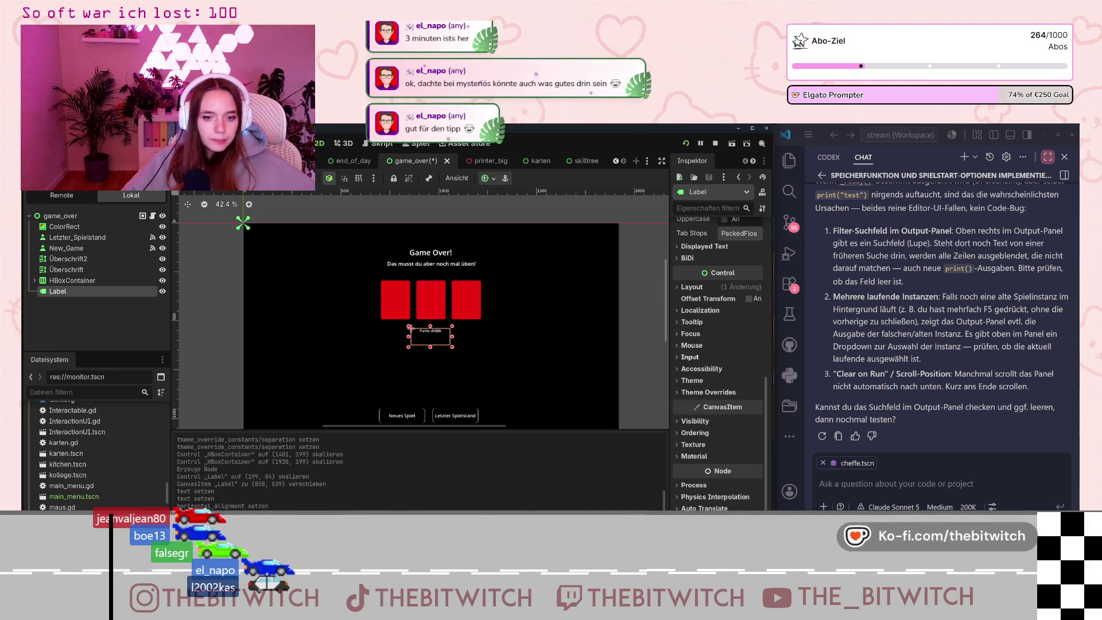
{"action": "scroll", "coordinate": [698, 386], "scroll_direction": "down", "scroll_amount": 3}
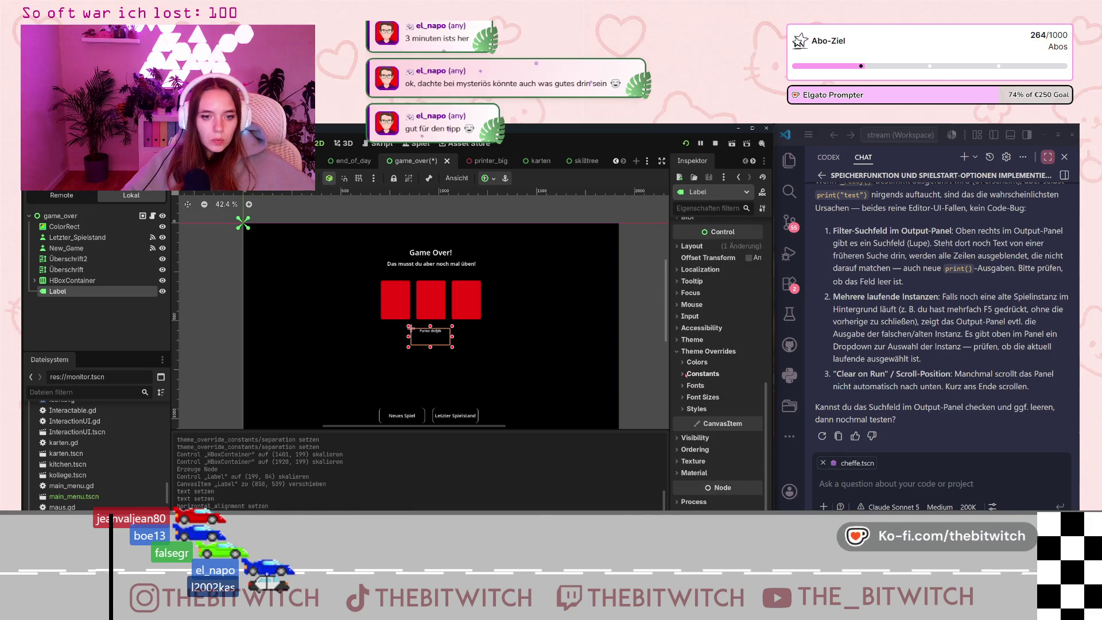
{"action": "left_click", "coordinate": [682, 396]}
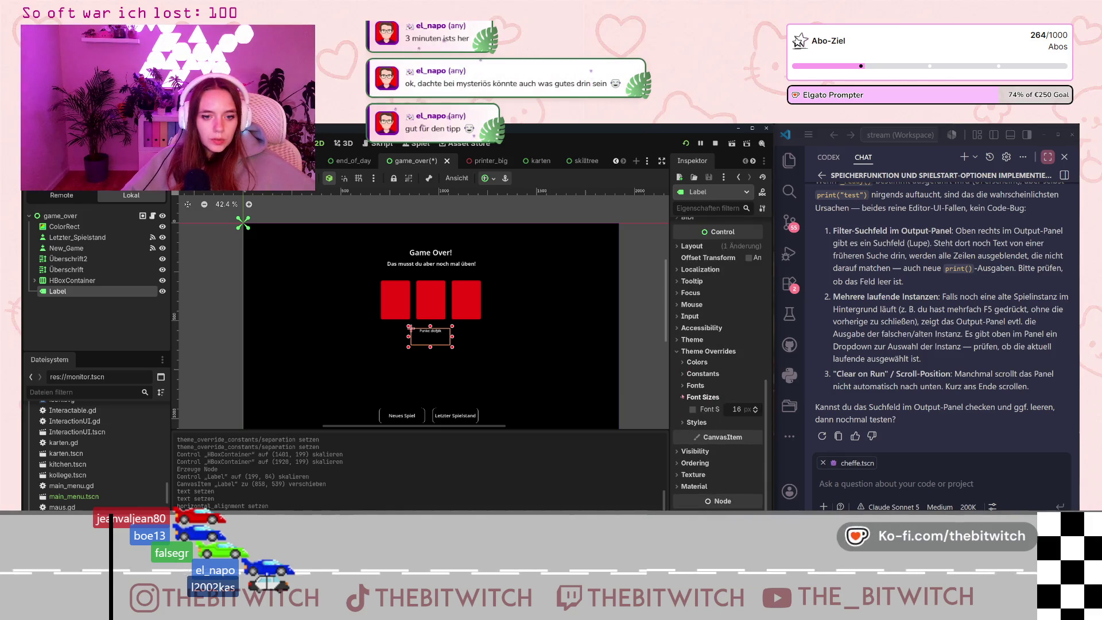
{"action": "left_click", "coordinate": [692, 409]}
{"action": "scroll", "coordinate": [755, 409], "scroll_direction": "up", "scroll_amount": 7}
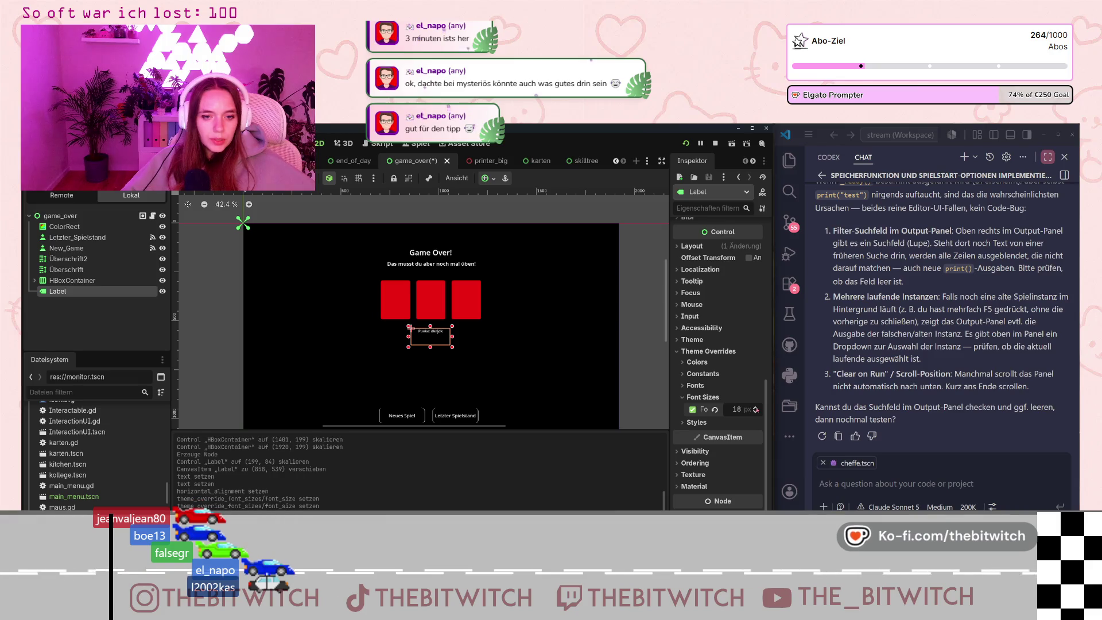
{"action": "mouse_move", "coordinate": [458, 341]}
{"action": "left_mouse_down"}
{"action": "mouse_move", "coordinate": [472, 341]}
{"action": "mouse_move", "coordinate": [396, 327]}
{"action": "left_mouse_up"}
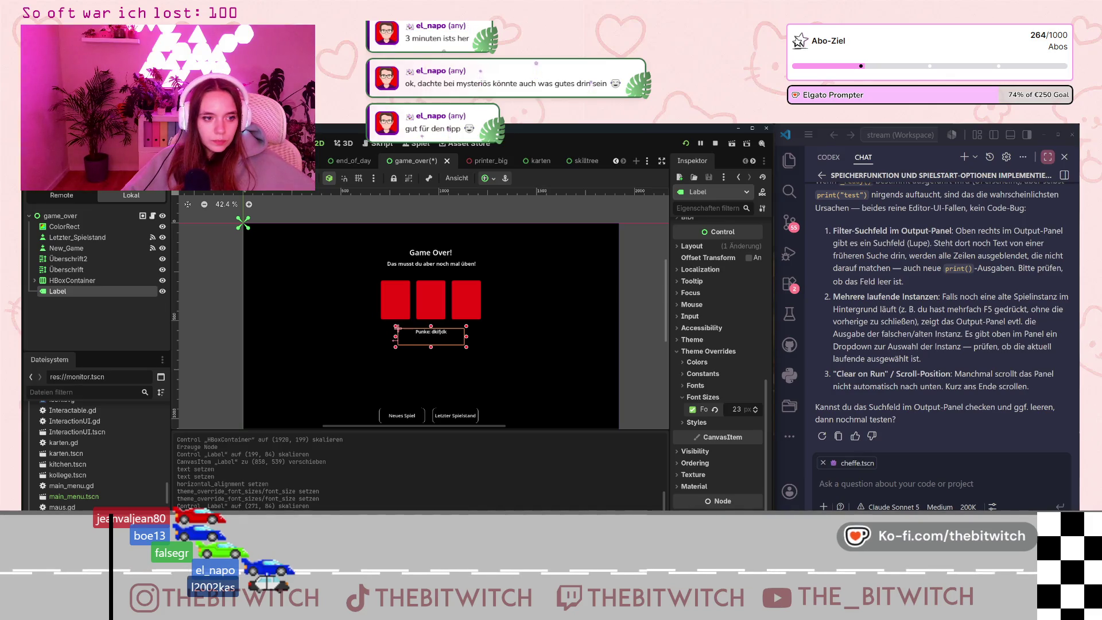
{"action": "left_click", "coordinate": [755, 407]}
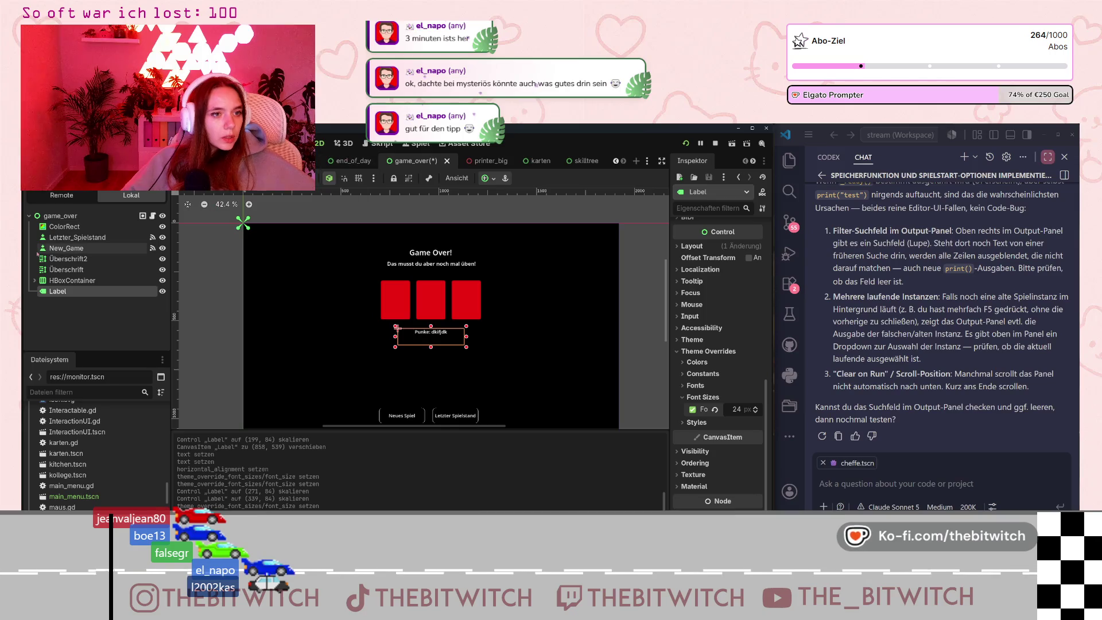
{"action": "left_click", "coordinate": [92, 328]}
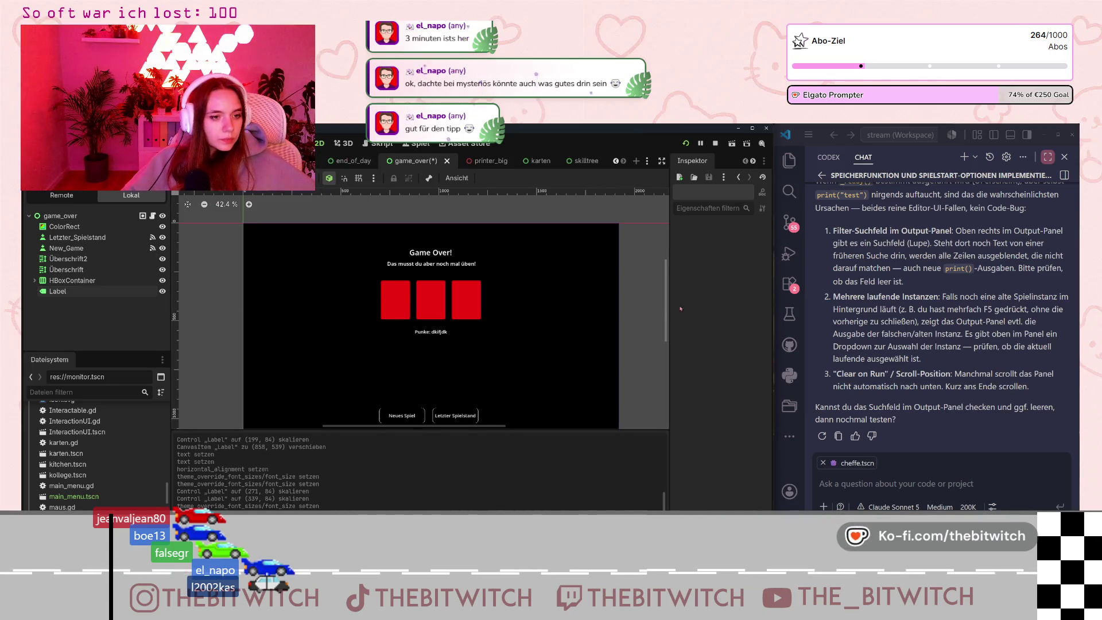
{"action": "key", "text": "ctrl+s"}
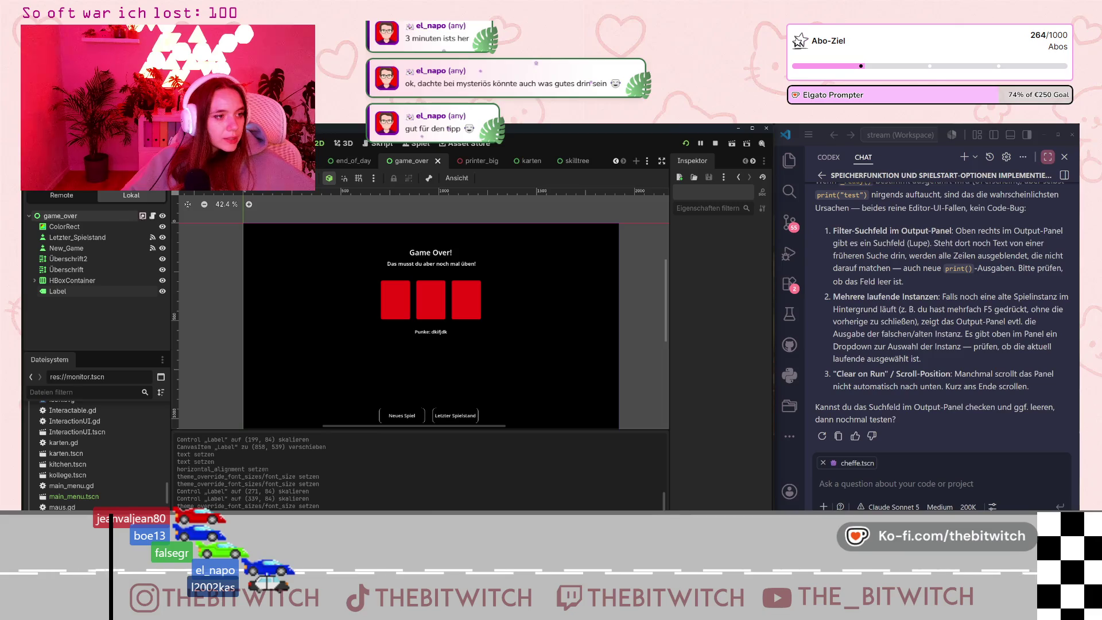
In game_over.gd's _ready, add a new line starting '$Label.text = Global.'.
{"action": "left_click", "coordinate": [152, 216]}
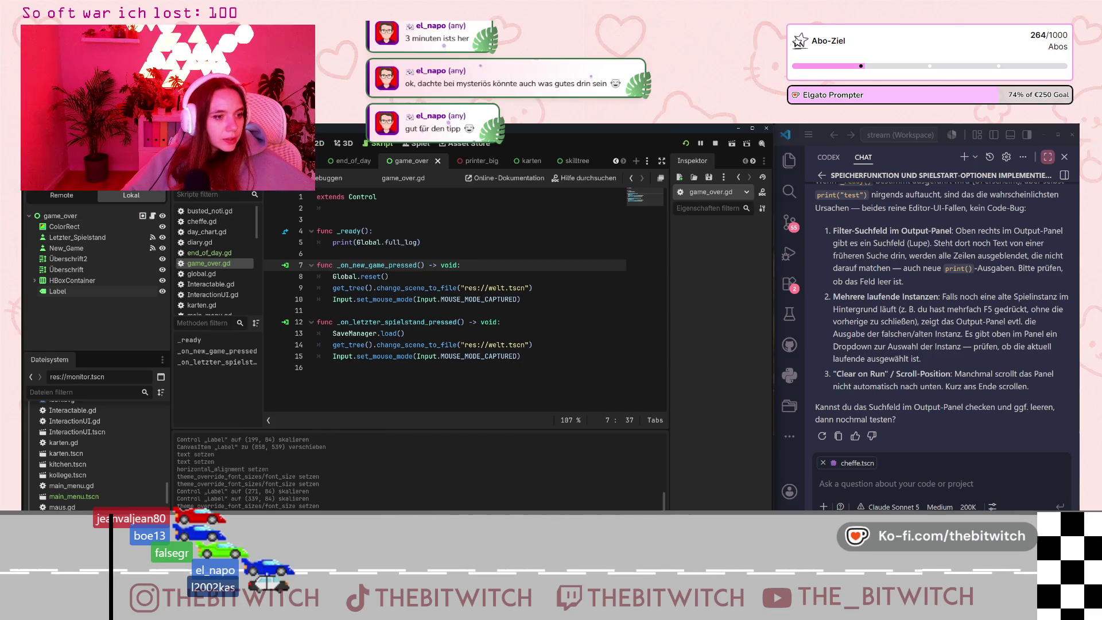
{"action": "left_click", "coordinate": [432, 253]}
{"action": "key", "text": "Return"}
{"action": "key", "text": "Up"}
{"action": "key", "text": "Tab"}
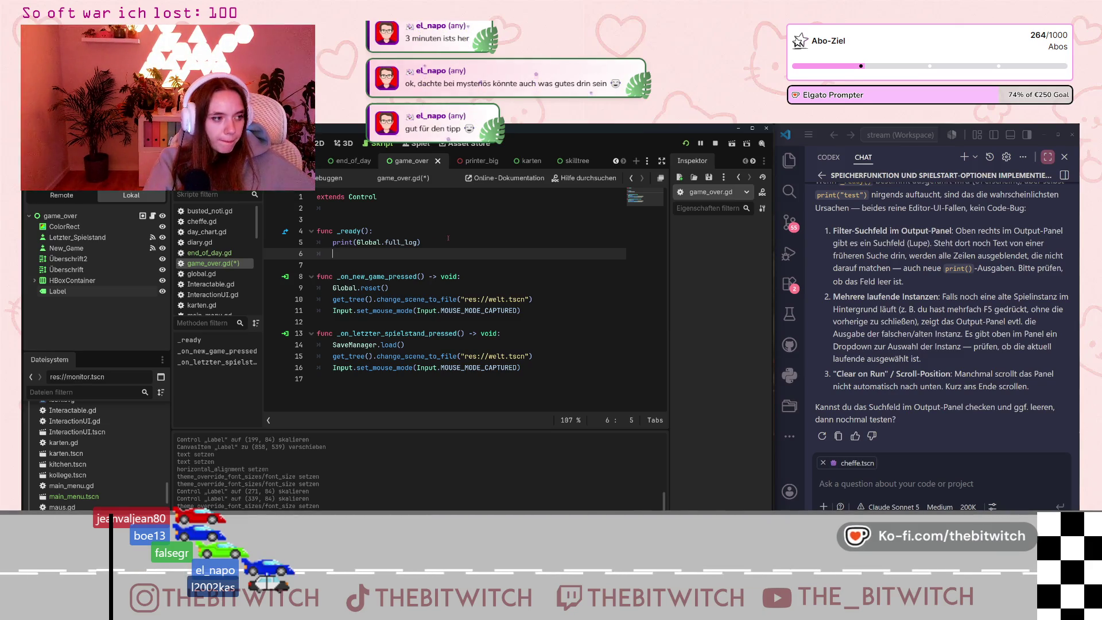
{"action": "type", "text": "$Label.te"}
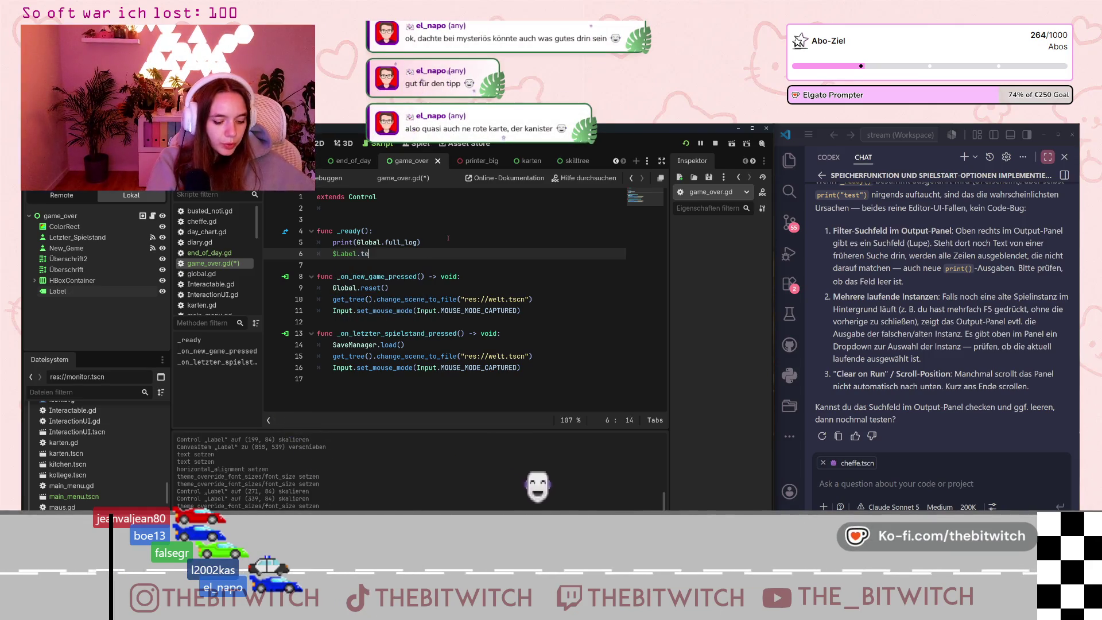
{"action": "type", "text": "xt = Global."}
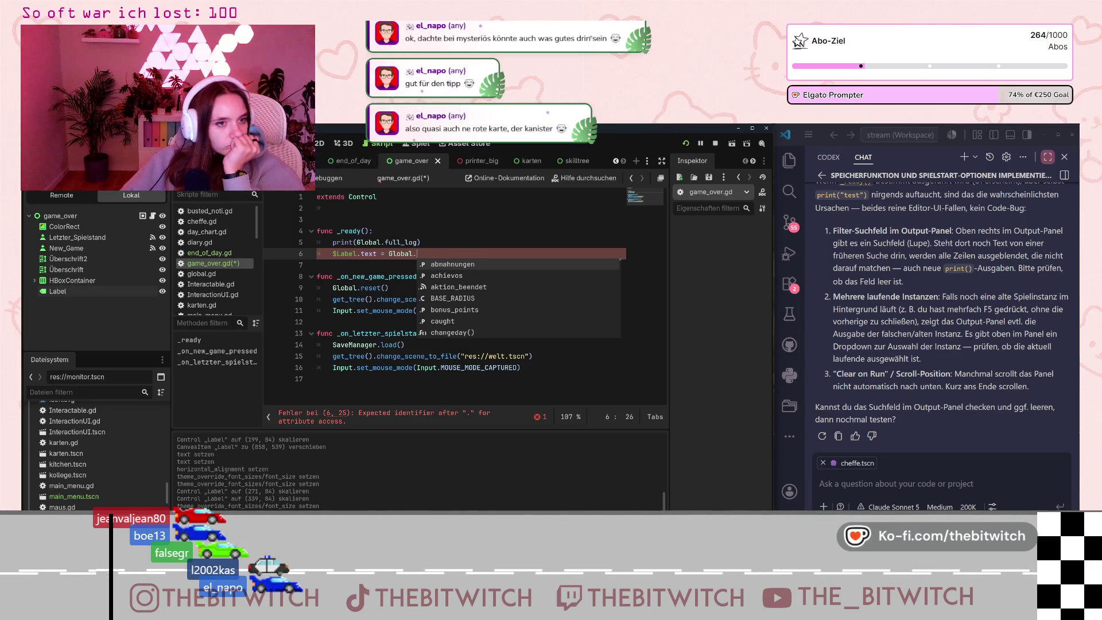
{"action": "left_click", "coordinate": [208, 273]}
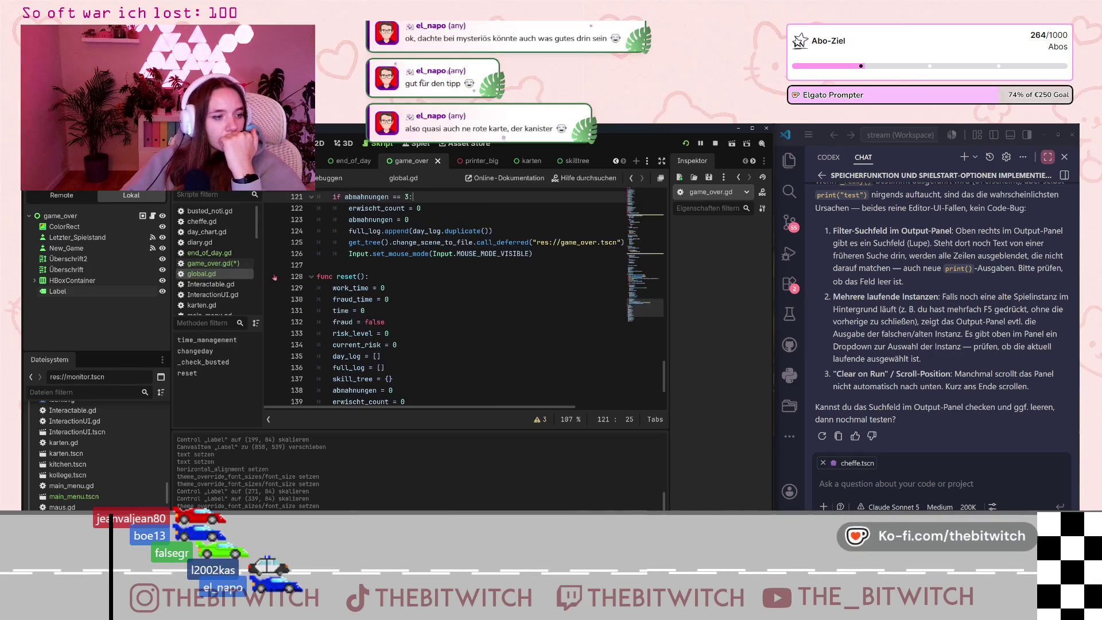
Find 'points' in global.gd, complete the line as '$Label.text = Global.points', and save.
{"action": "scroll", "coordinate": [412, 308], "scroll_direction": "up", "scroll_amount": 20}
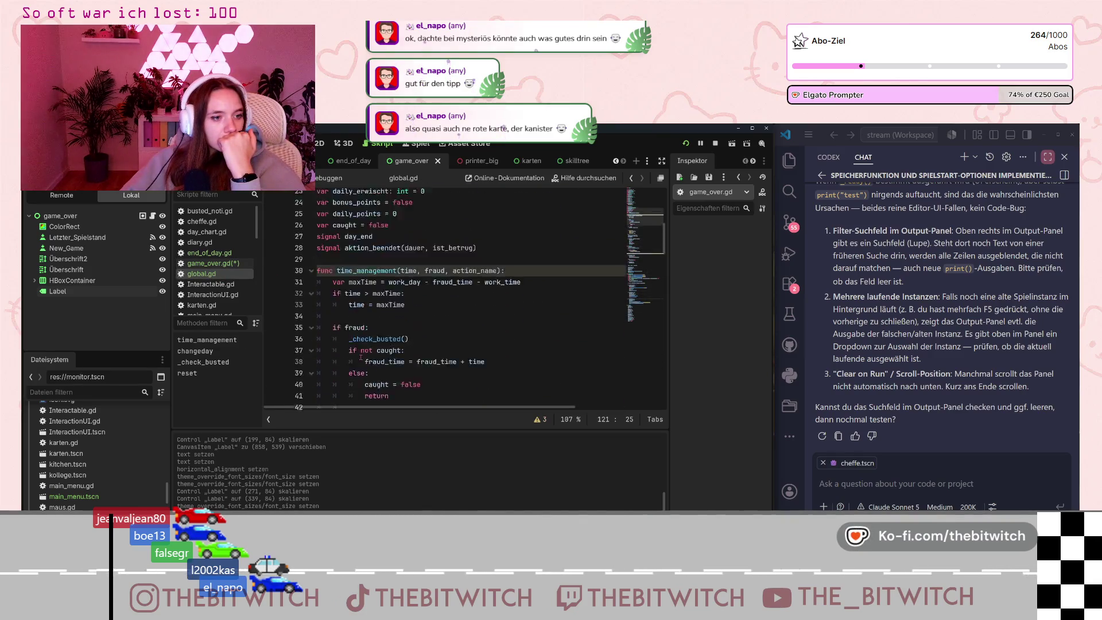
{"action": "scroll", "coordinate": [360, 356], "scroll_direction": "down", "scroll_amount": 1}
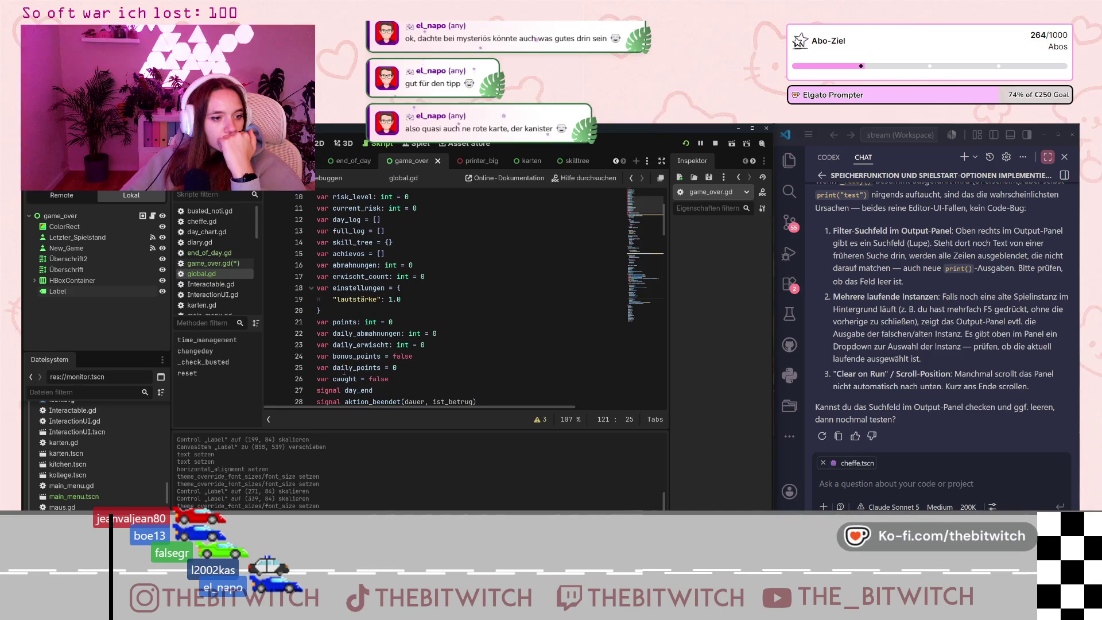
{"action": "scroll", "coordinate": [357, 328], "scroll_direction": "down", "scroll_amount": 10}
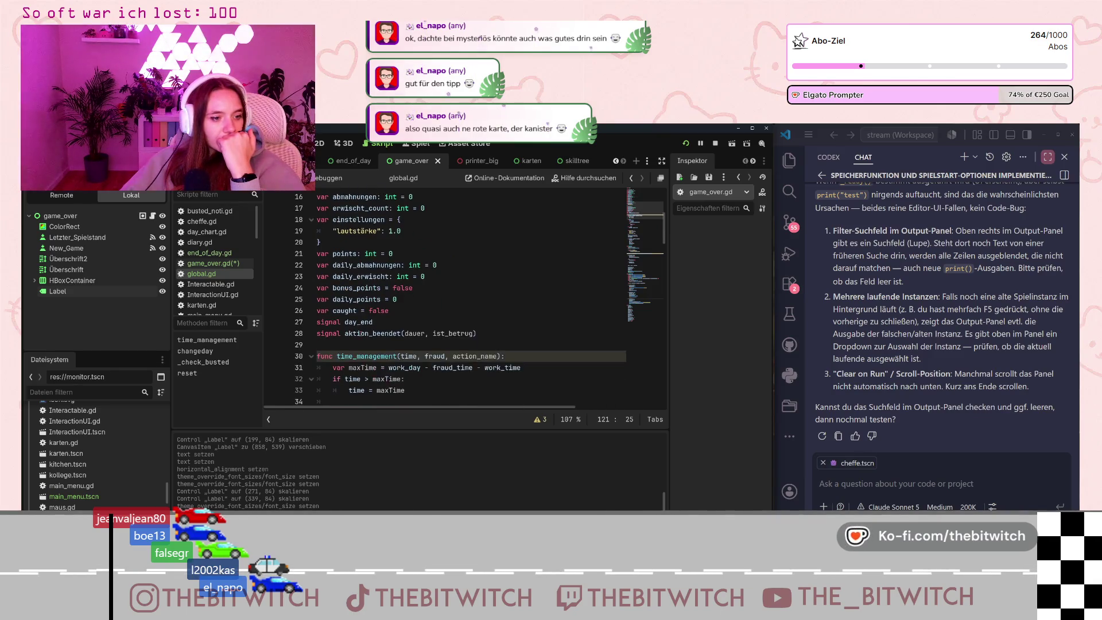
{"action": "scroll", "coordinate": [367, 352], "scroll_direction": "up", "scroll_amount": 8}
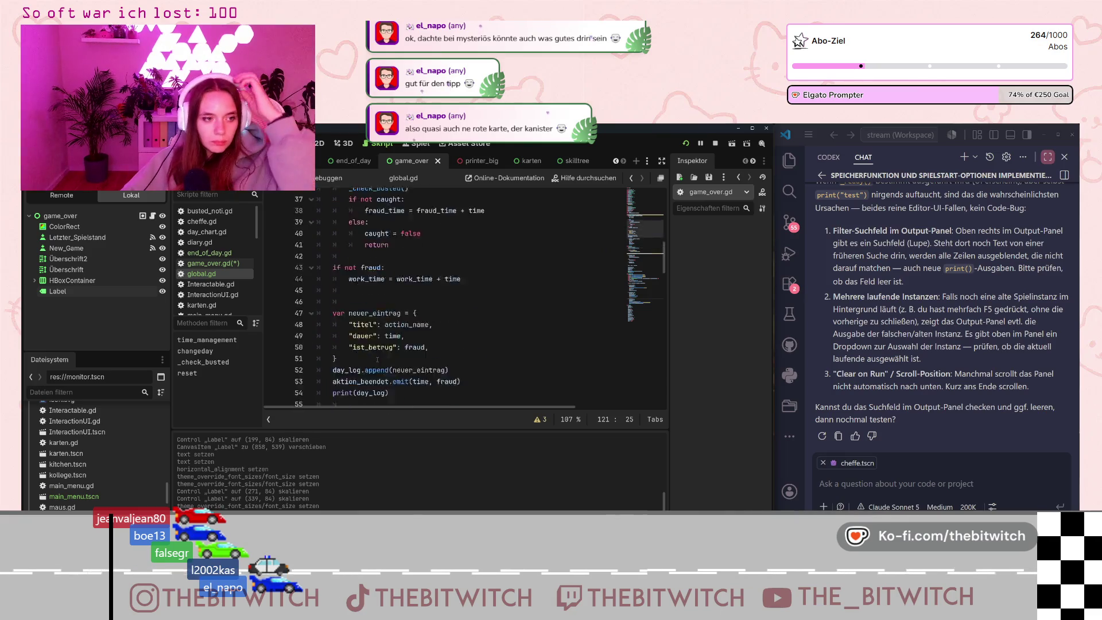
{"action": "scroll", "coordinate": [378, 358], "scroll_direction": "up", "scroll_amount": 4}
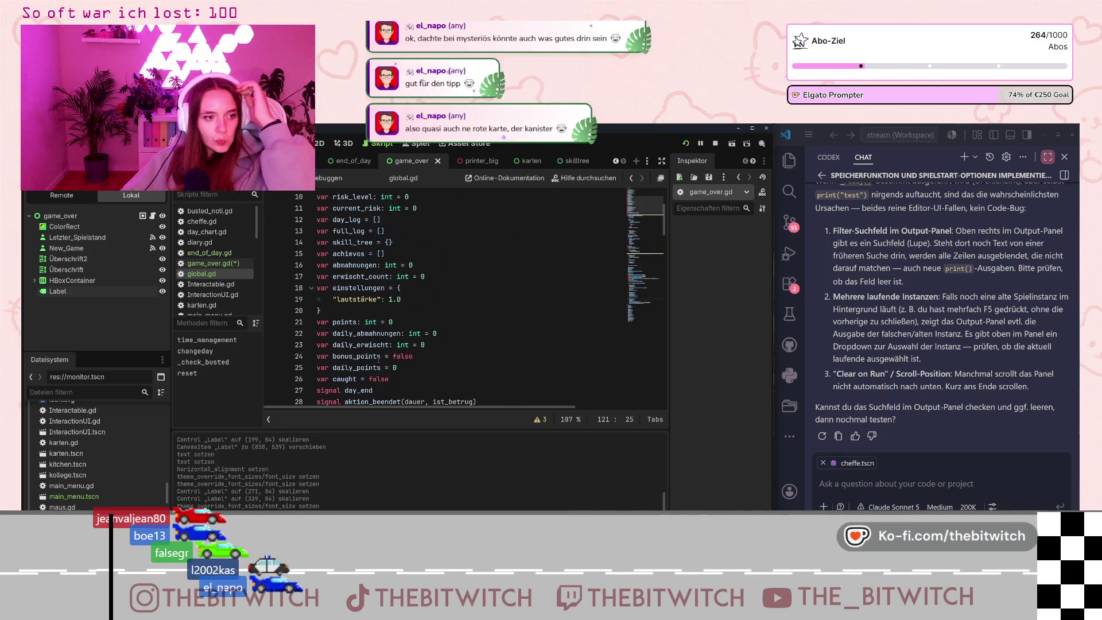
{"action": "scroll", "coordinate": [378, 359], "scroll_direction": "up", "scroll_amount": 1}
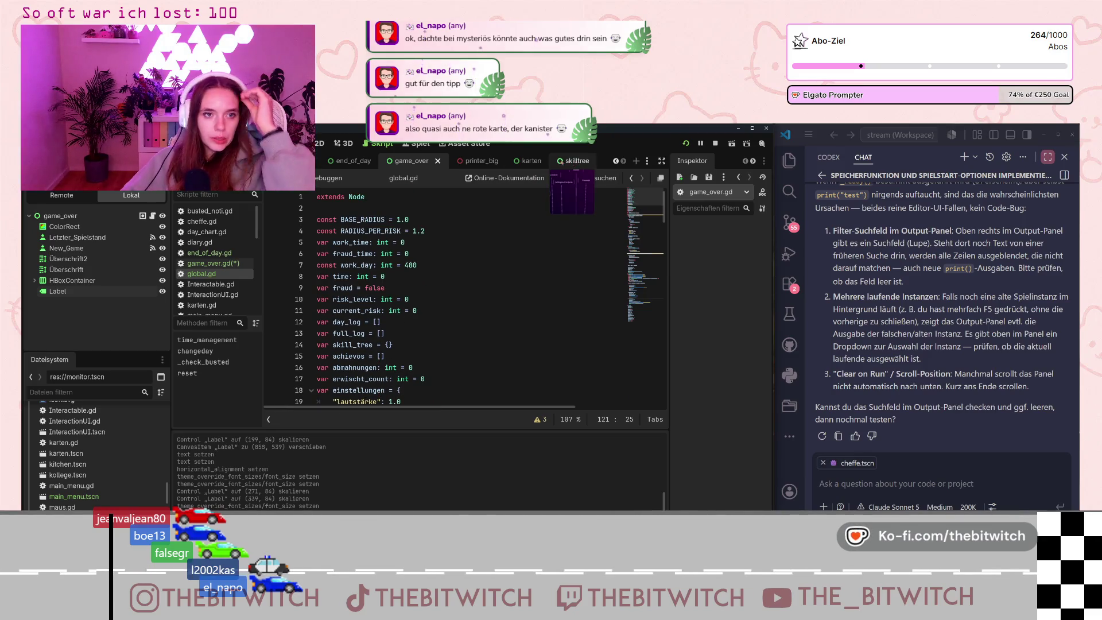
{"action": "left_click", "coordinate": [213, 263]}
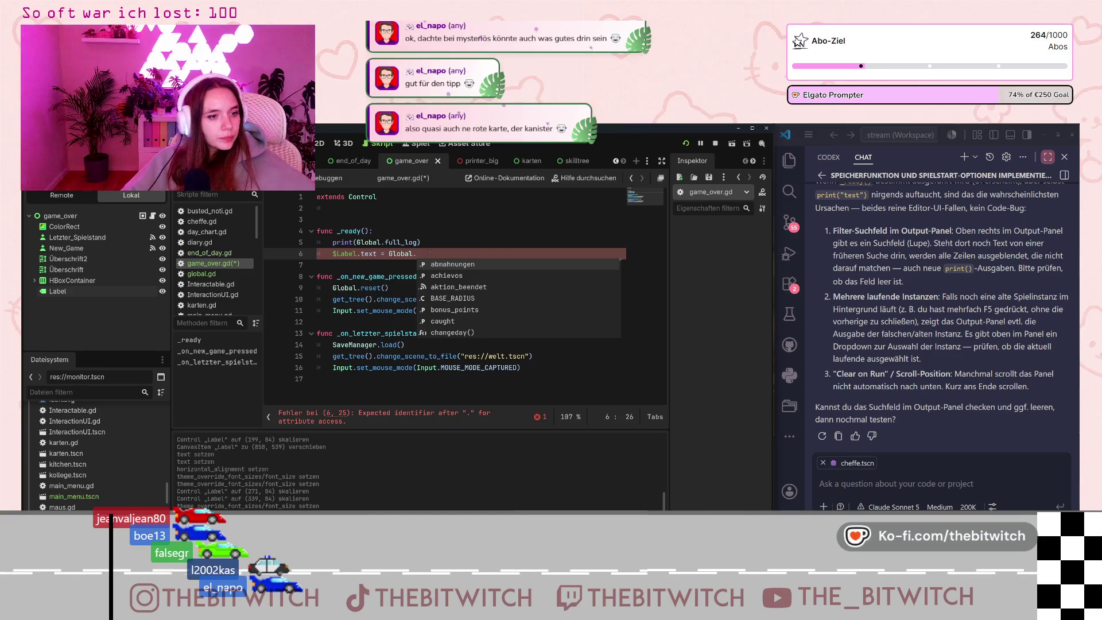
{"action": "type", "text": "points"}
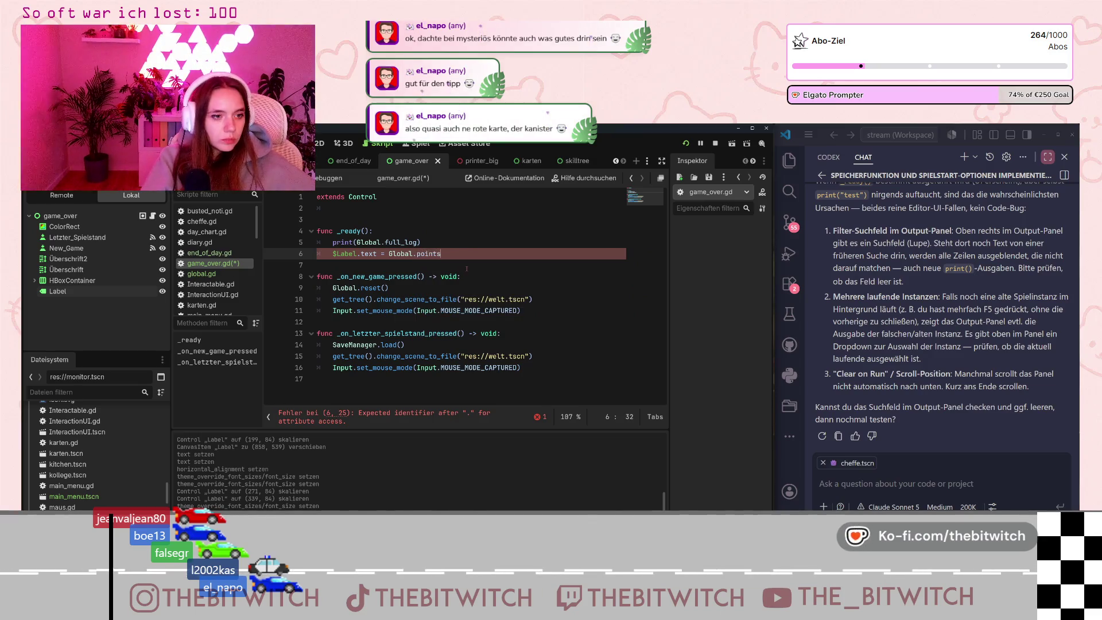
{"action": "left_click", "coordinate": [470, 277]}
{"action": "key", "text": "ctrl+s"}
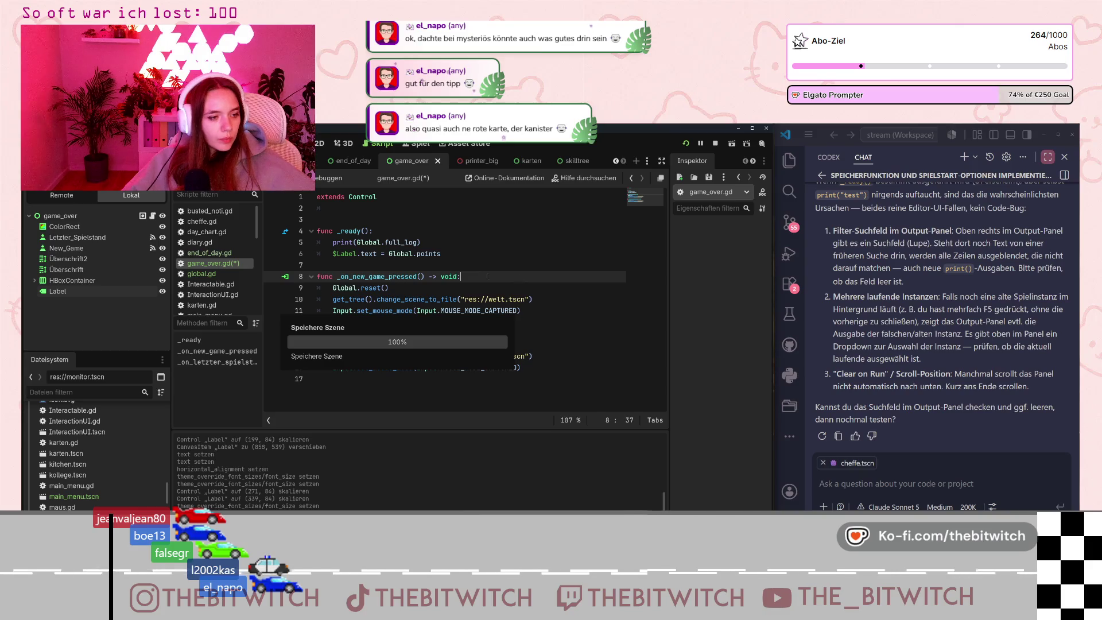
{"action": "key", "text": "Up"}
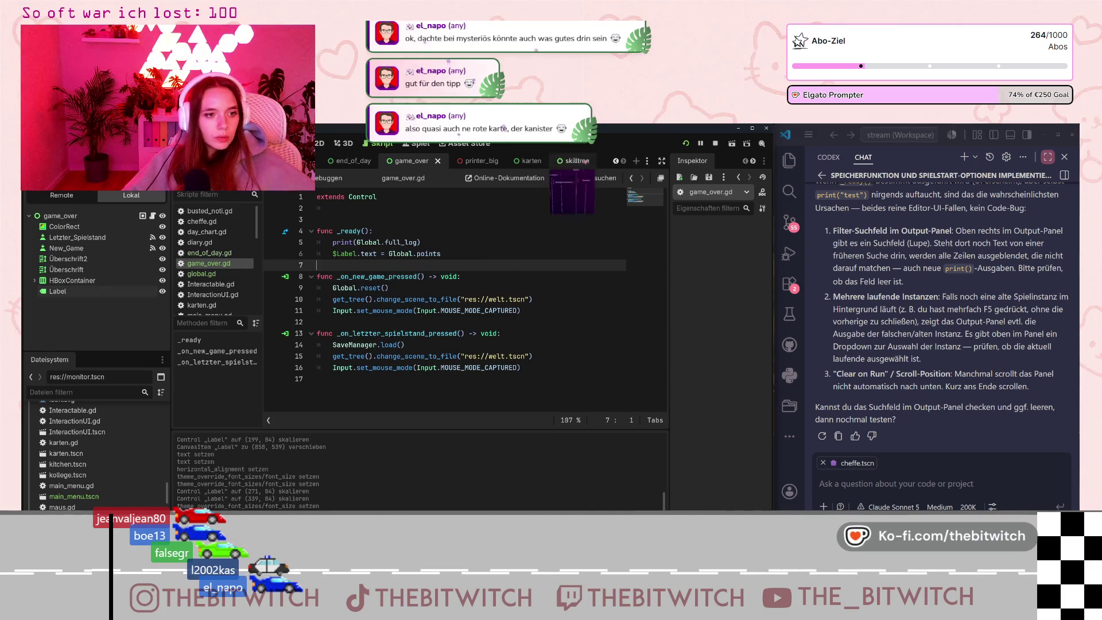
Save the script, run the project and start a Neuer Spielstand game.
{"action": "key", "text": "ctrl+s"}
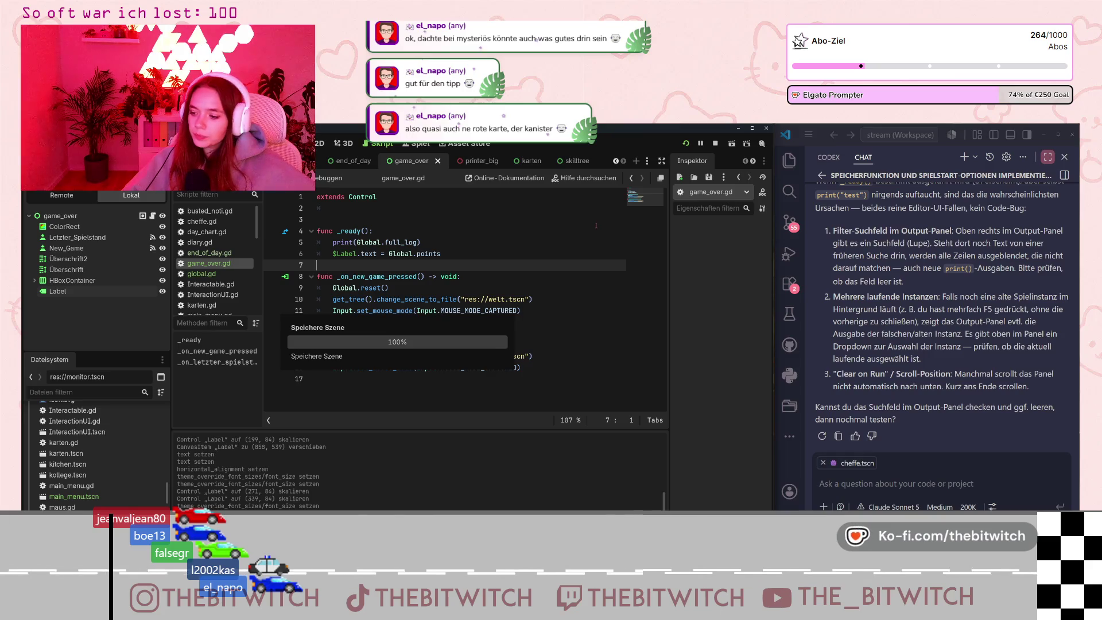
{"action": "left_click", "coordinate": [685, 144]}
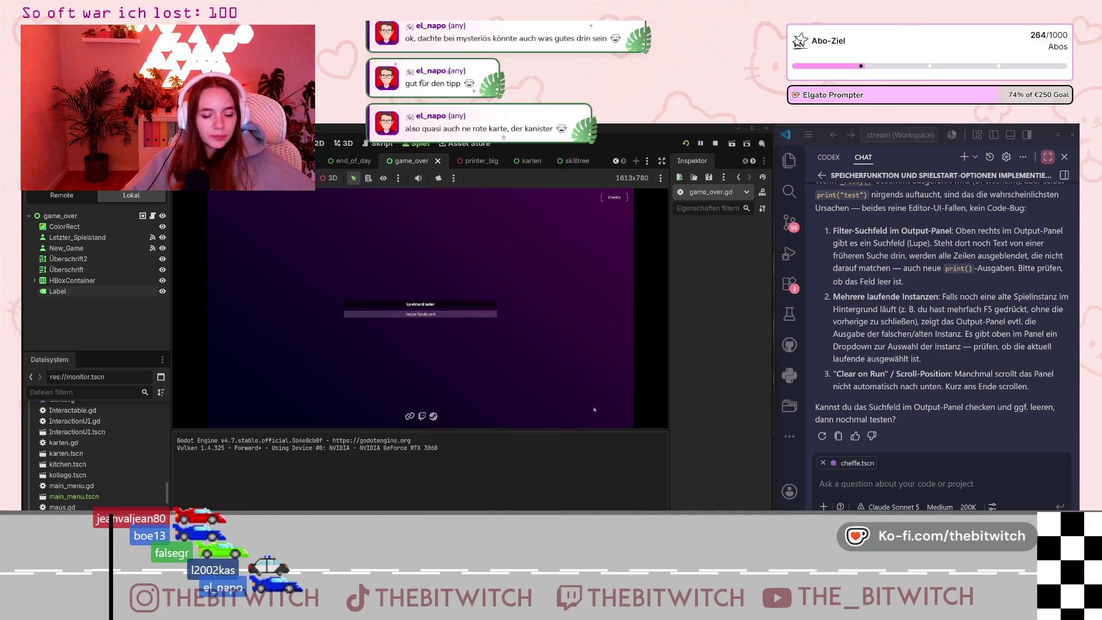
{"action": "left_click", "coordinate": [420, 313]}
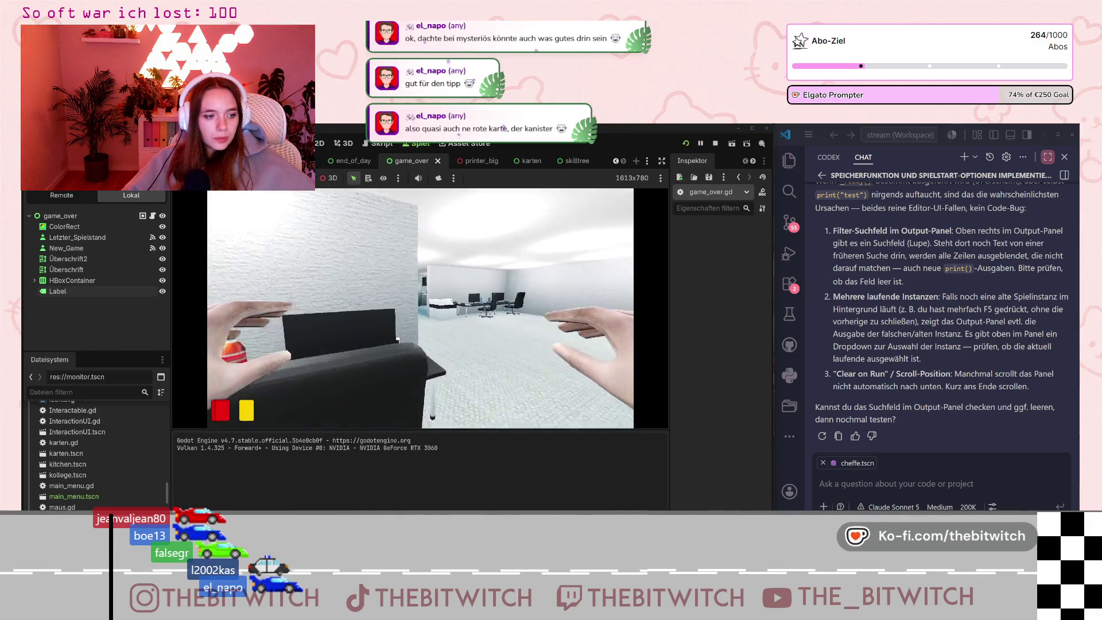
Walk to the printer and repeatedly perform the Reparieren action.
{"action": "key", "text": "w"}
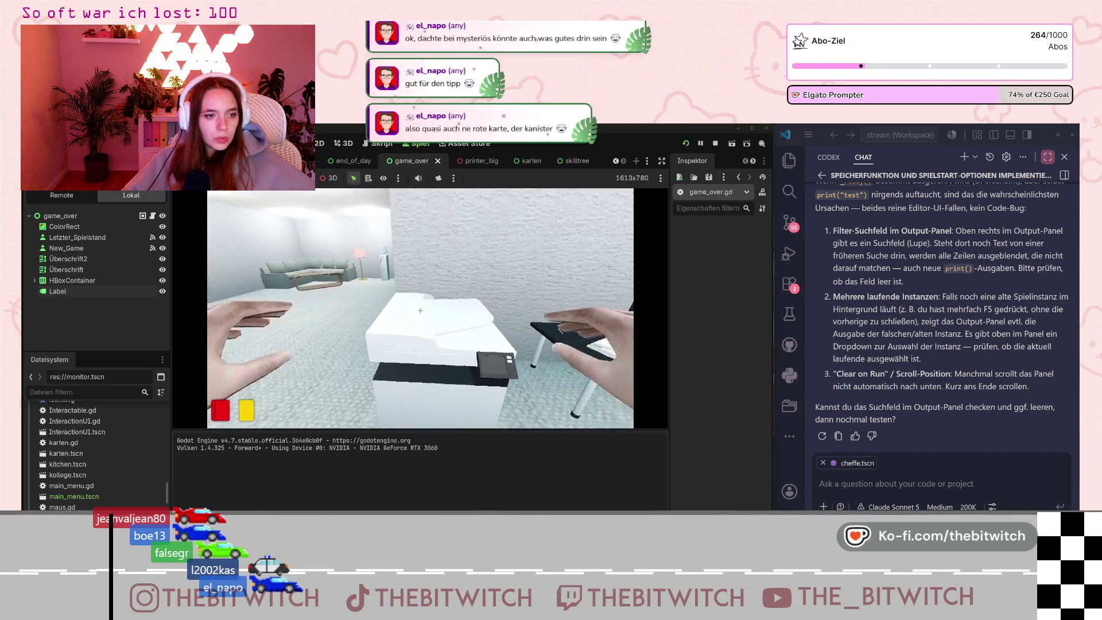
{"action": "key", "text": "Return"}
{"action": "key", "text": "e"}
{"action": "key", "text": "Return"}
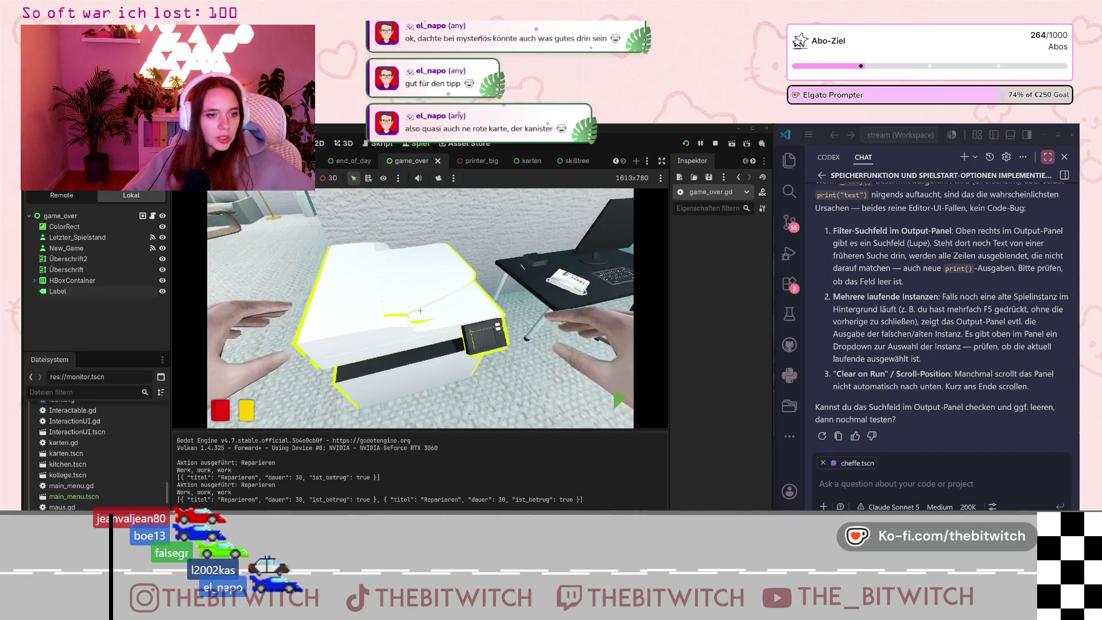
{"action": "key", "text": "e"}
{"action": "key", "text": "Return"}
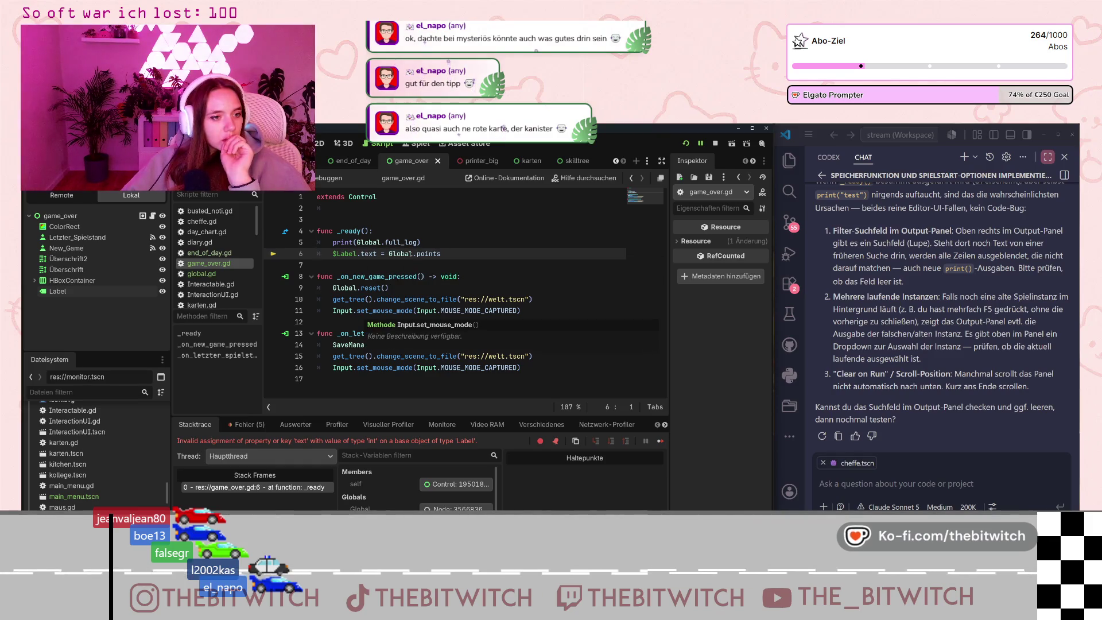
Change line 6 of game_over.gd to $Label.text = "Punkte:" + str(Global.points).
{"action": "left_click", "coordinate": [389, 253]}
{"action": "type", "text": "str(("}
{"action": "key", "text": "End"}
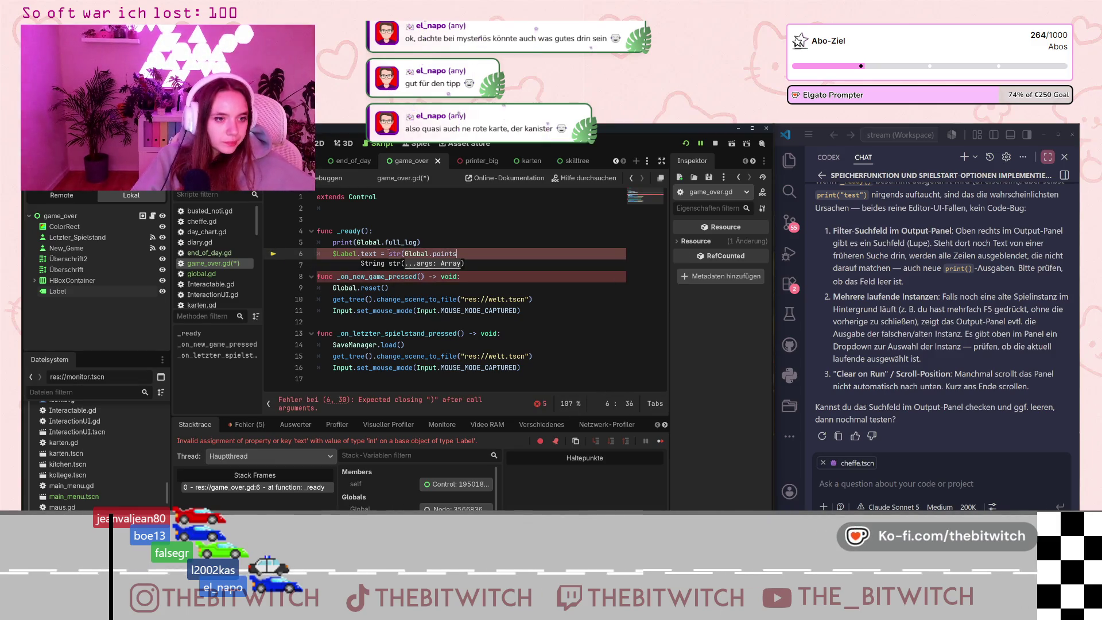
{"action": "type", "text": ")"}
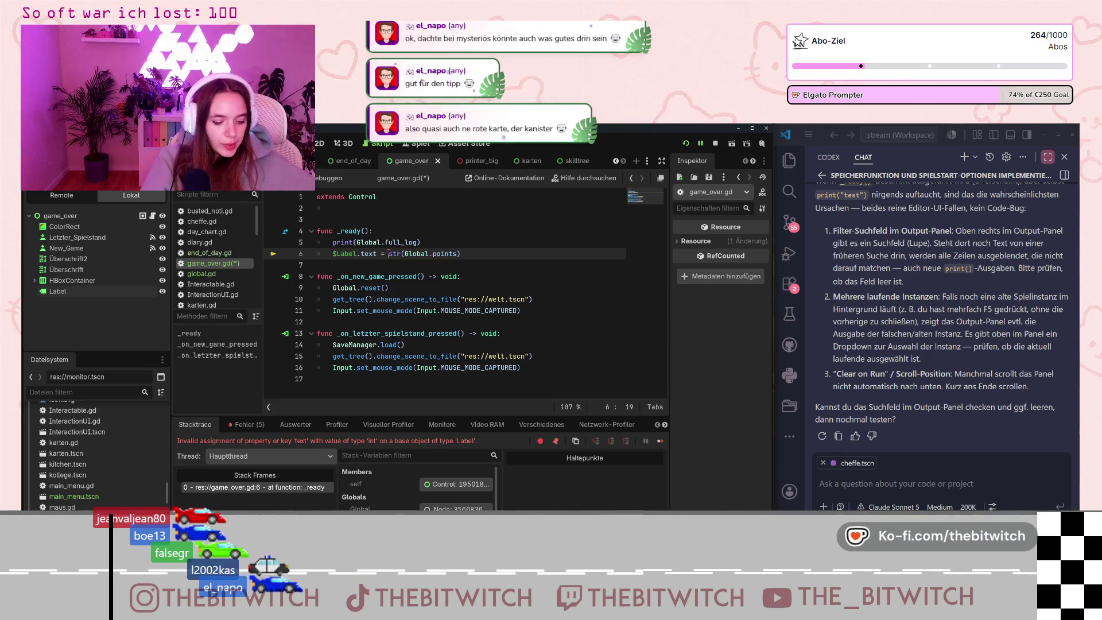
{"action": "type", "text": "\"Punkte:"}
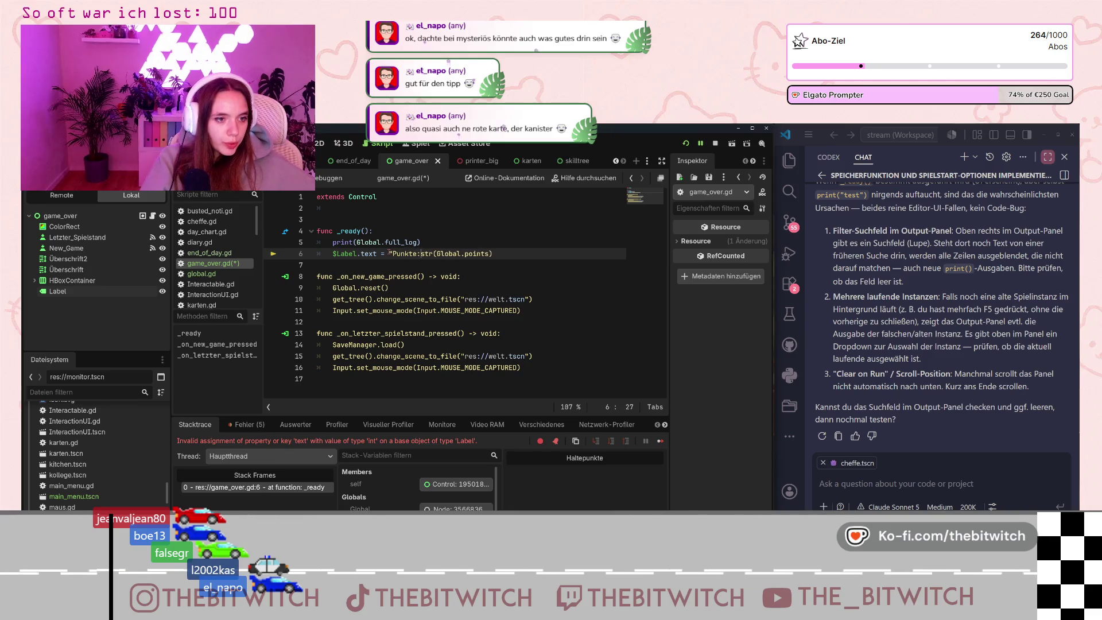
{"action": "type", "text": "\" "}
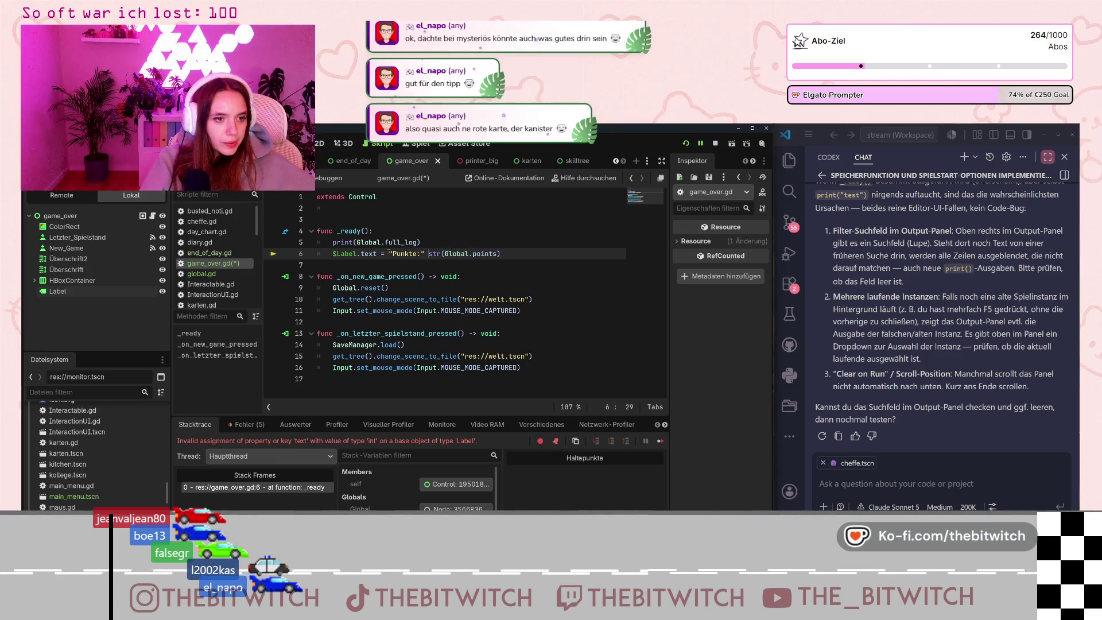
{"action": "type", "text": "+"}
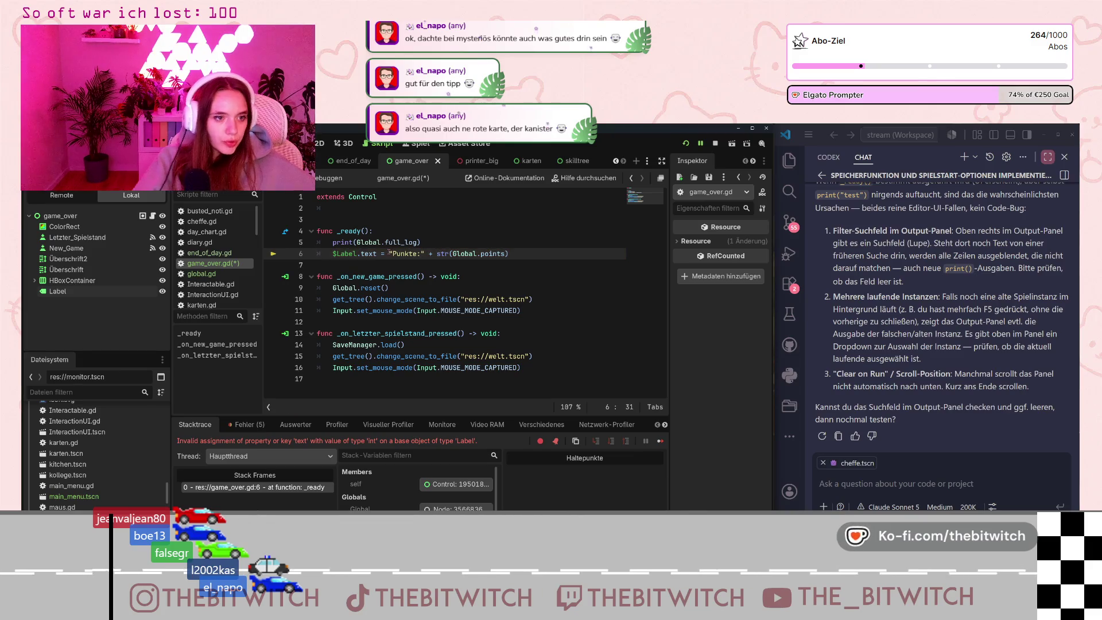
{"action": "left_click", "coordinate": [483, 276]}
{"action": "left_click", "coordinate": [483, 320]}
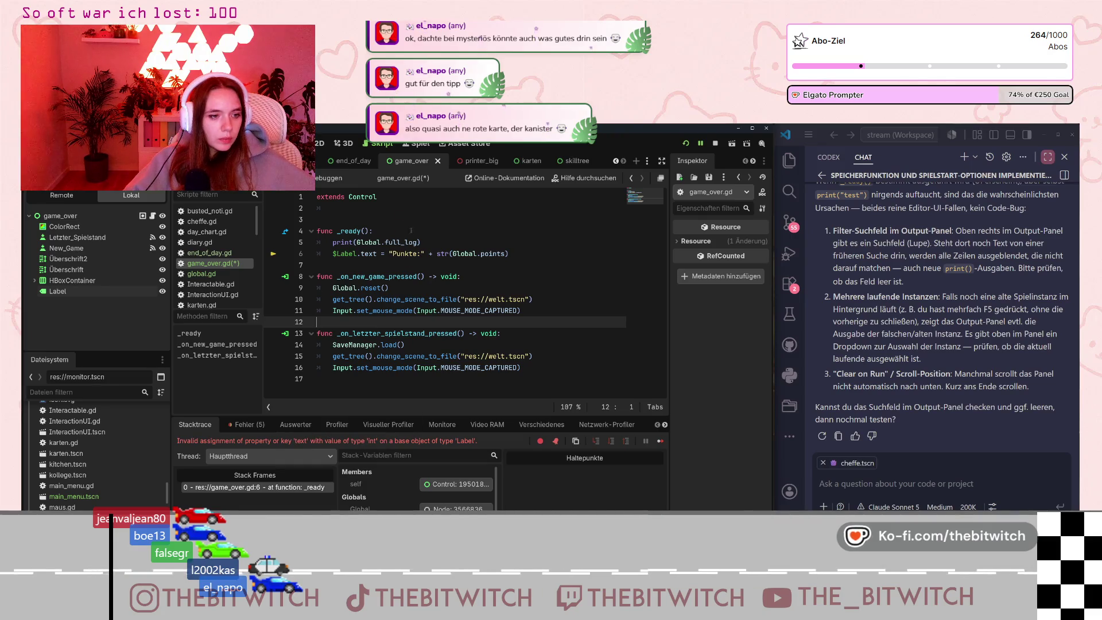
Add the missing space after 'Punkte:' and save game_over.gd.
{"action": "left_click", "coordinate": [420, 253]}
{"action": "left_click", "coordinate": [442, 264]}
{"action": "key", "text": "ctrl+s"}
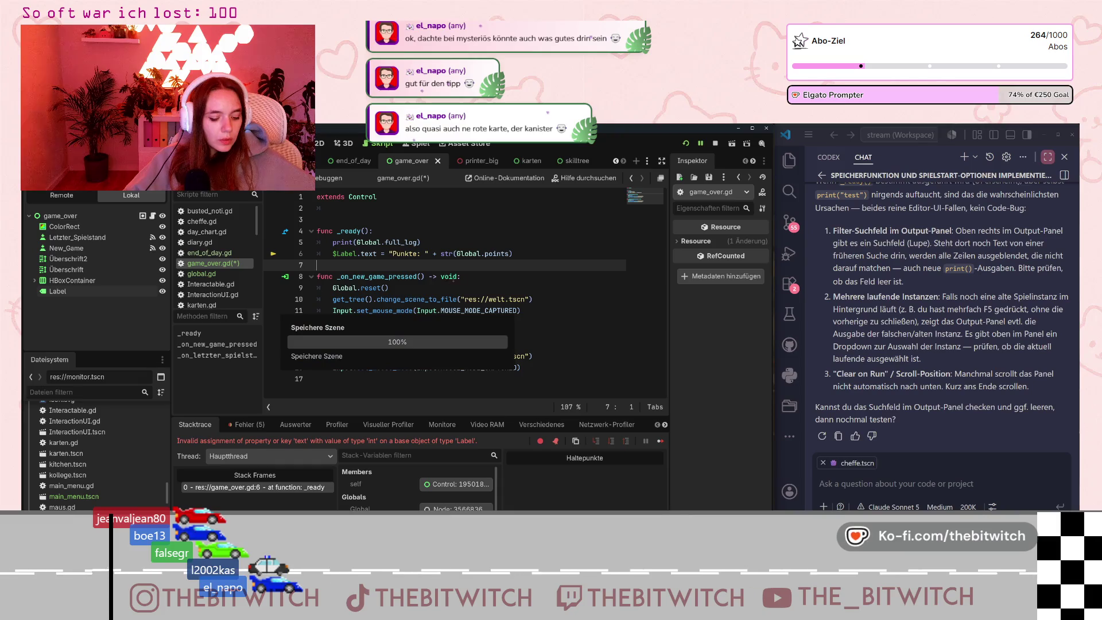
Run the project and repair the printer to reach the Game Over screen.
{"action": "key", "text": "F5"}
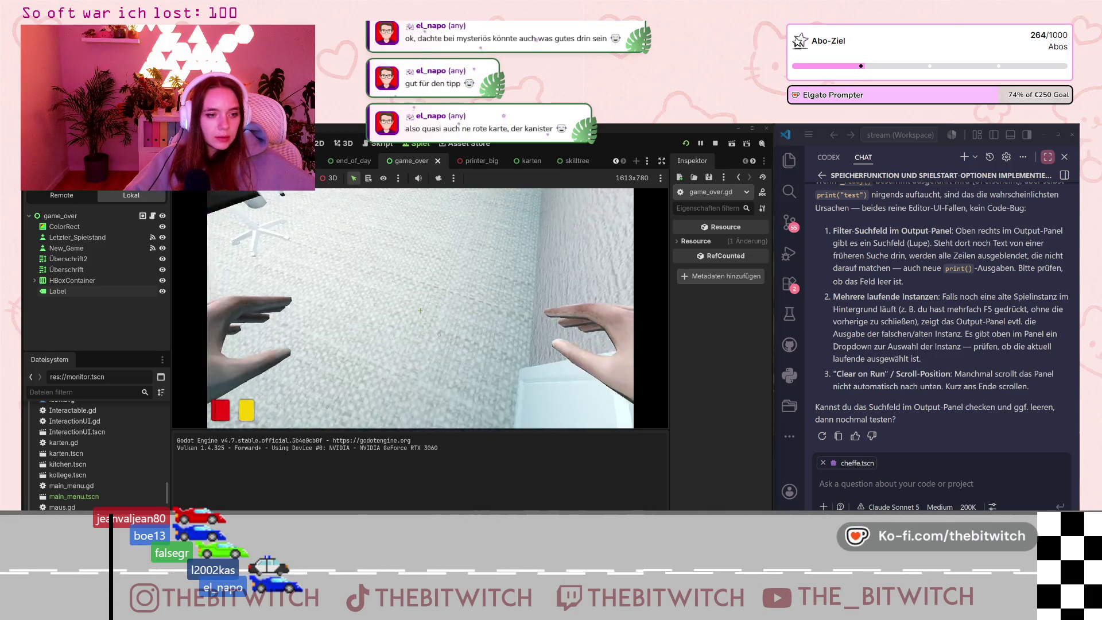
{"action": "key", "text": "w"}
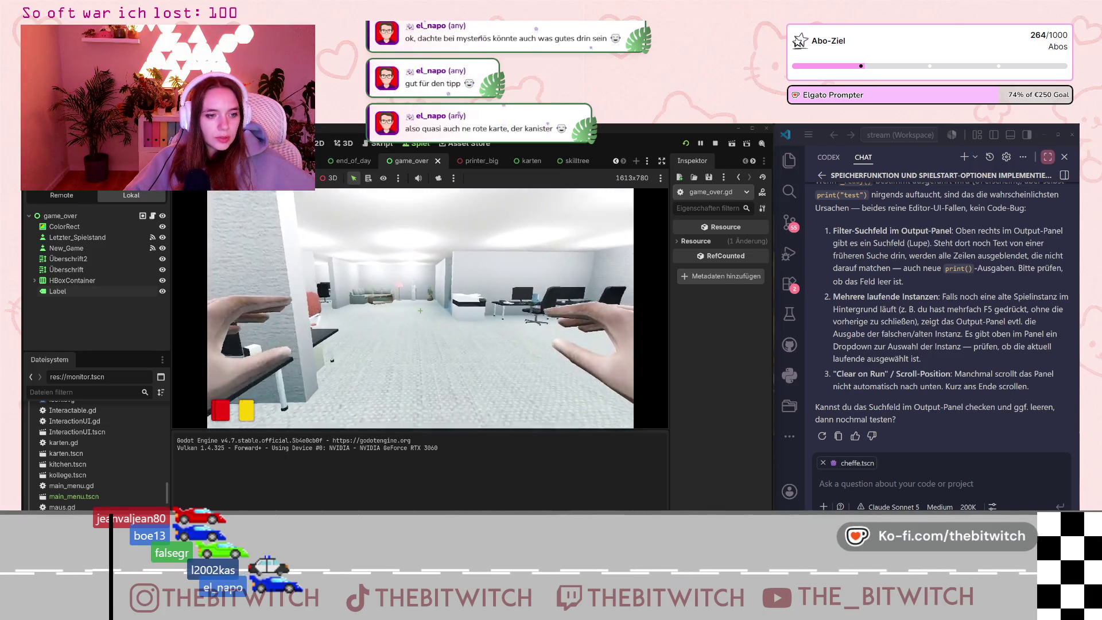
{"action": "key", "text": "s"}
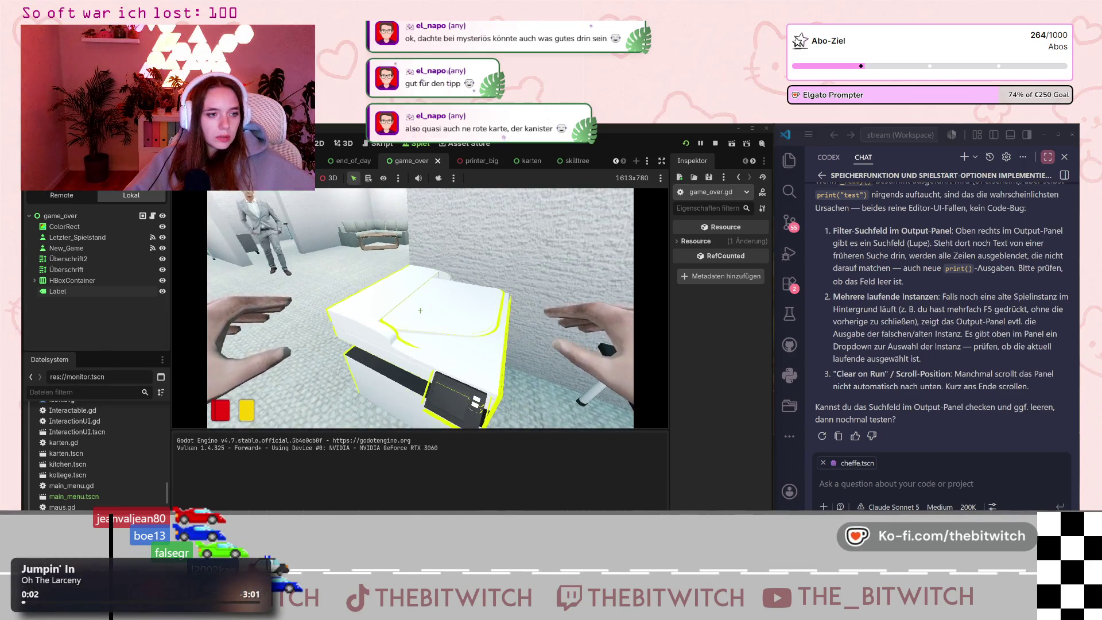
{"action": "key", "text": "e"}
{"action": "key", "text": "Return"}
{"action": "key", "text": "Return"}
{"action": "key", "text": "Return"}
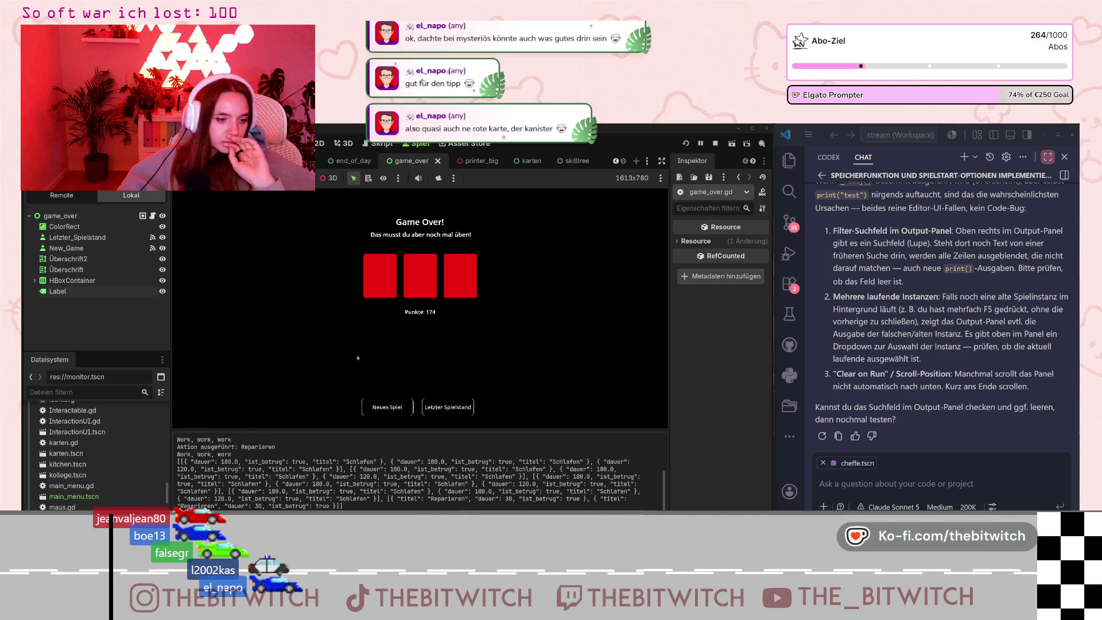
Start a new game from Game Over and sleep on the lounge sofa.
{"action": "key", "text": "Return"}
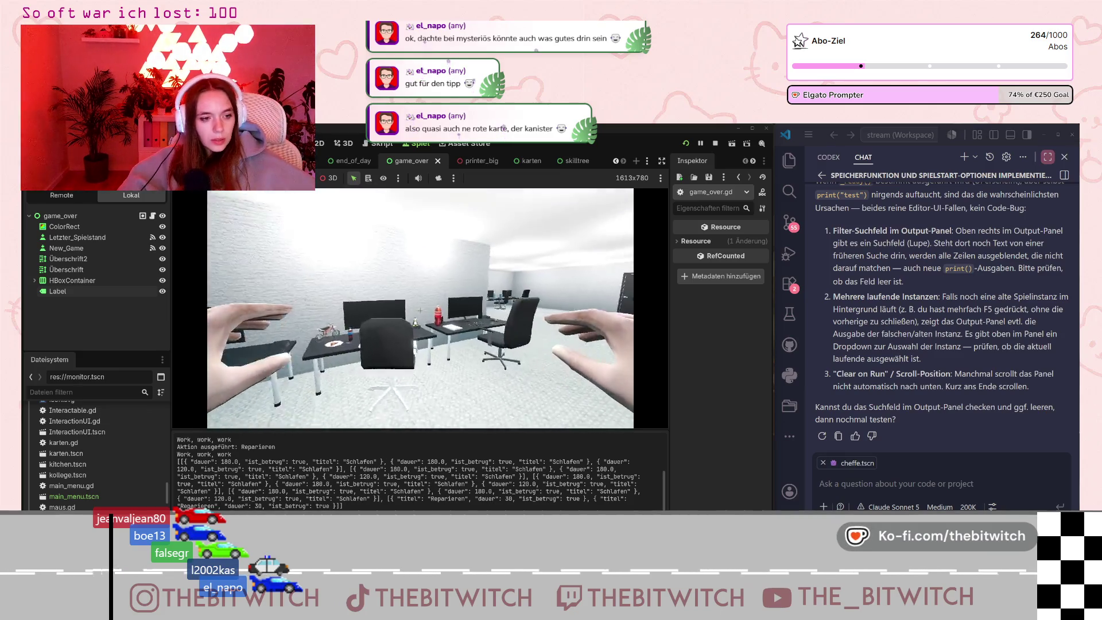
{"action": "key", "text": "w"}
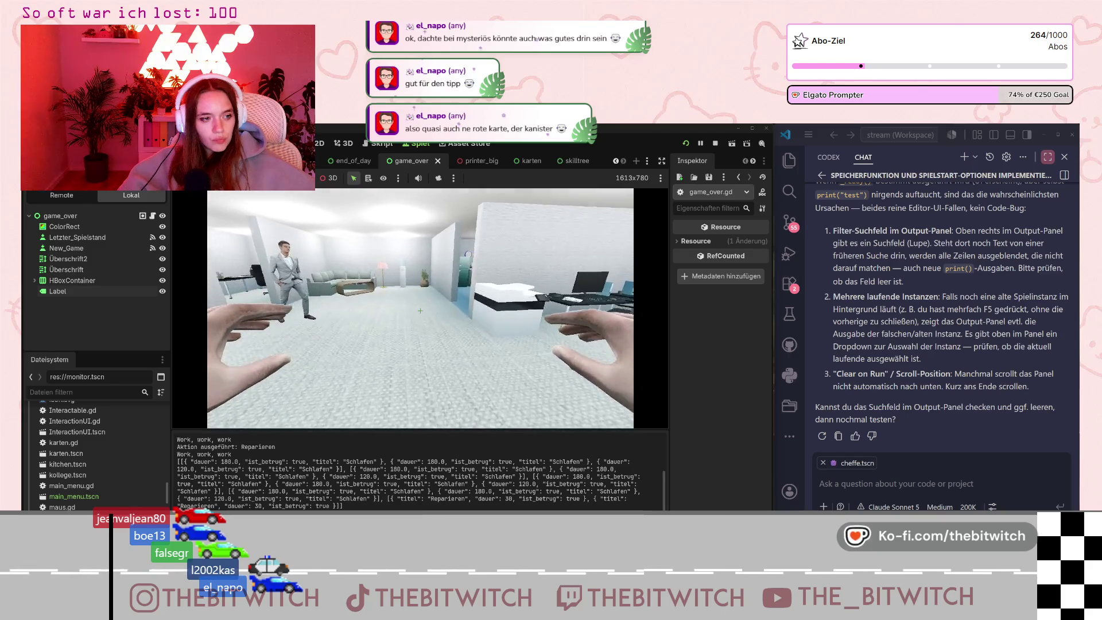
{"action": "key", "text": "w"}
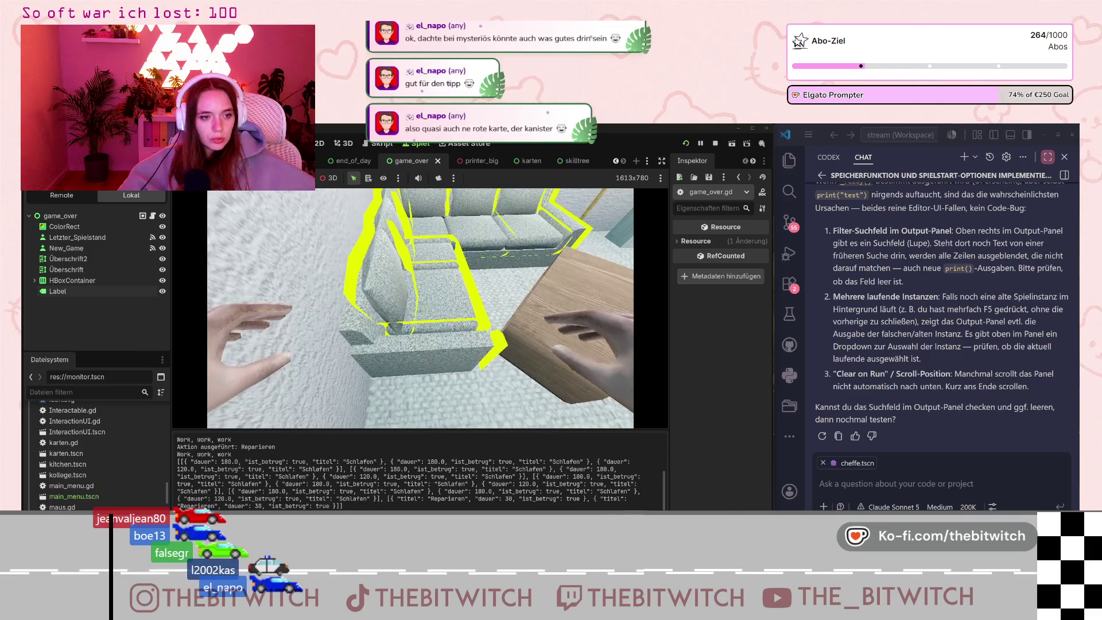
{"action": "key", "text": "e"}
{"action": "key", "text": "e"}
{"action": "key", "text": "e"}
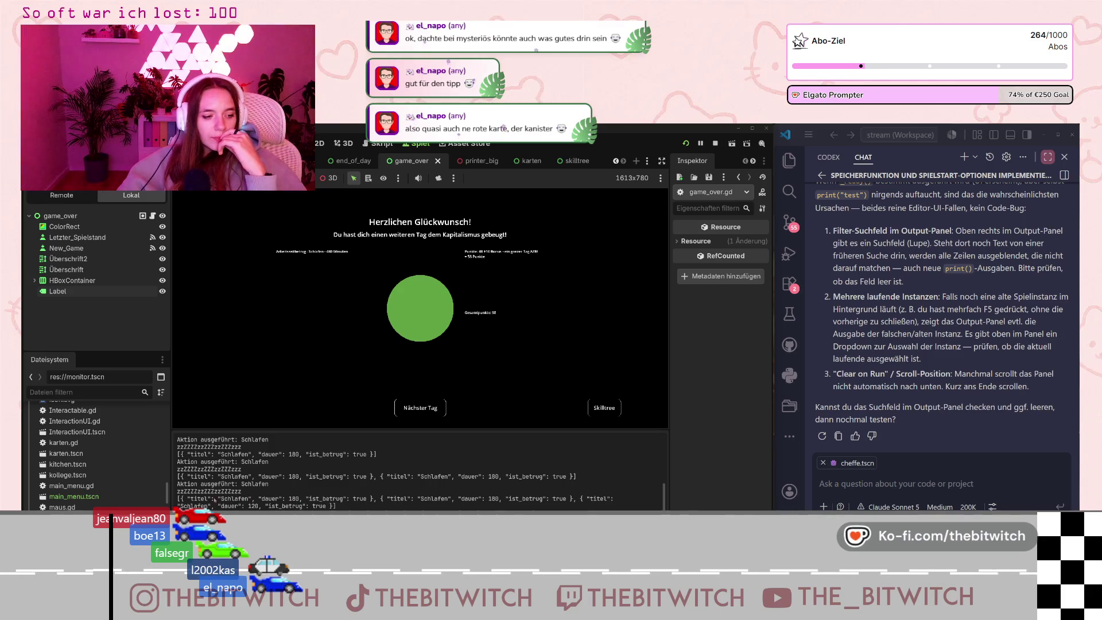
{"action": "triple_click", "coordinate": [342, 507]}
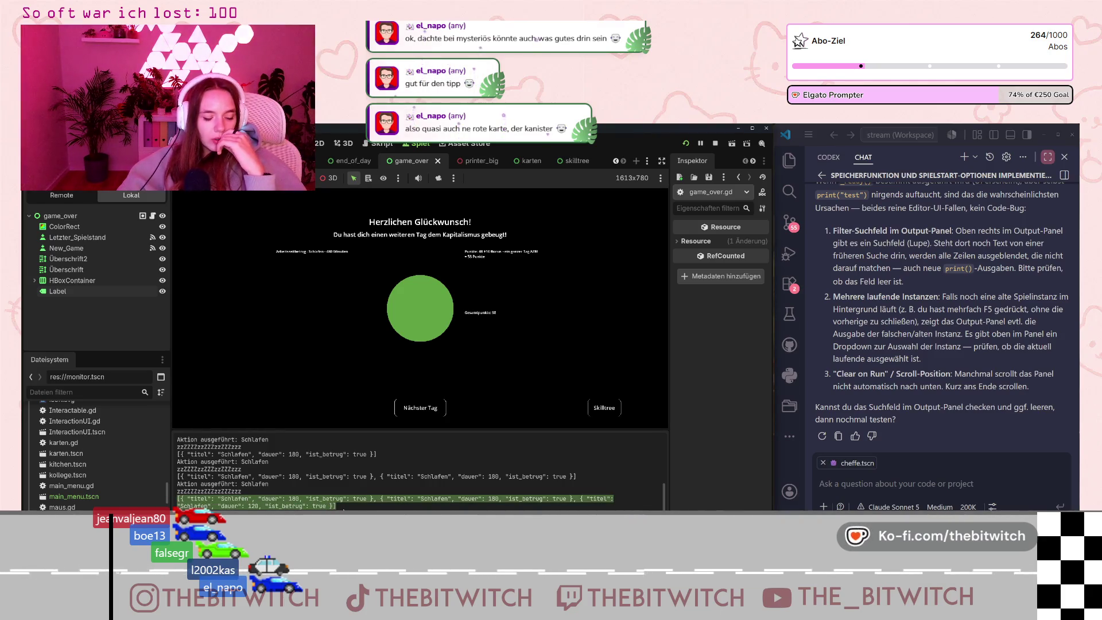
{"action": "left_click", "coordinate": [237, 506]}
{"action": "mouse_move", "coordinate": [183, 499]}
{"action": "left_mouse_down"}
{"action": "mouse_move", "coordinate": [377, 500]}
{"action": "mouse_move", "coordinate": [344, 508]}
{"action": "mouse_move", "coordinate": [608, 499]}
{"action": "mouse_move", "coordinate": [574, 502]}
{"action": "left_mouse_up"}
{"action": "left_click", "coordinate": [379, 501]}
{"action": "left_click", "coordinate": [574, 502]}
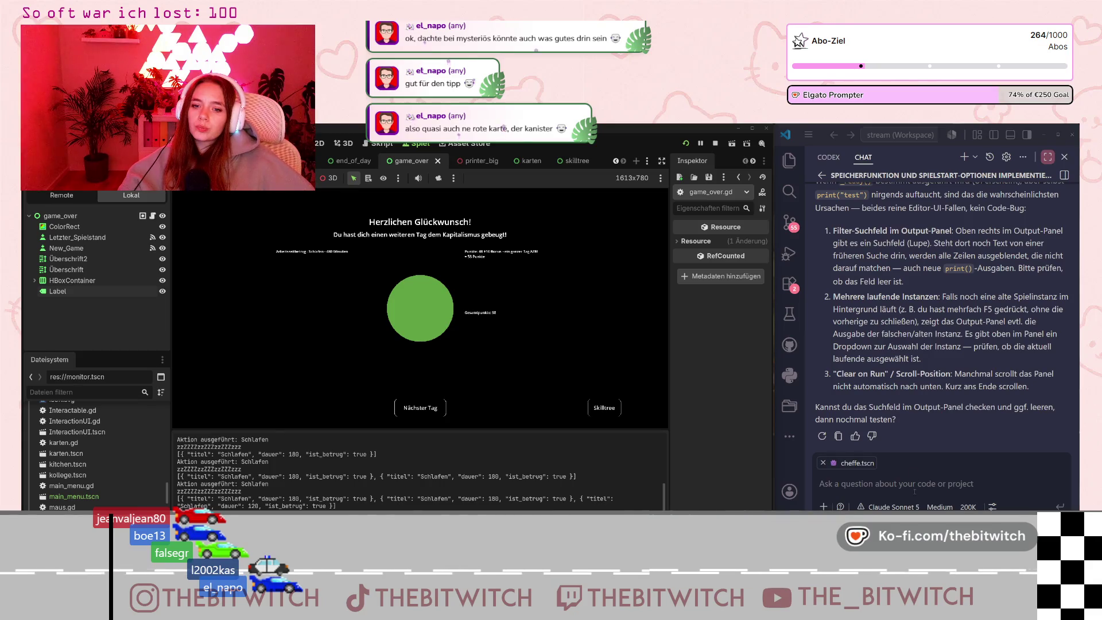
{"action": "left_click", "coordinate": [823, 462]}
Write a chat request for Game Over statistics on how long each action was performed, like end of day.
{"action": "left_click", "coordinate": [842, 482]}
{"action": "type", "text": "Im Game OVer Screen möchte ich alle"}
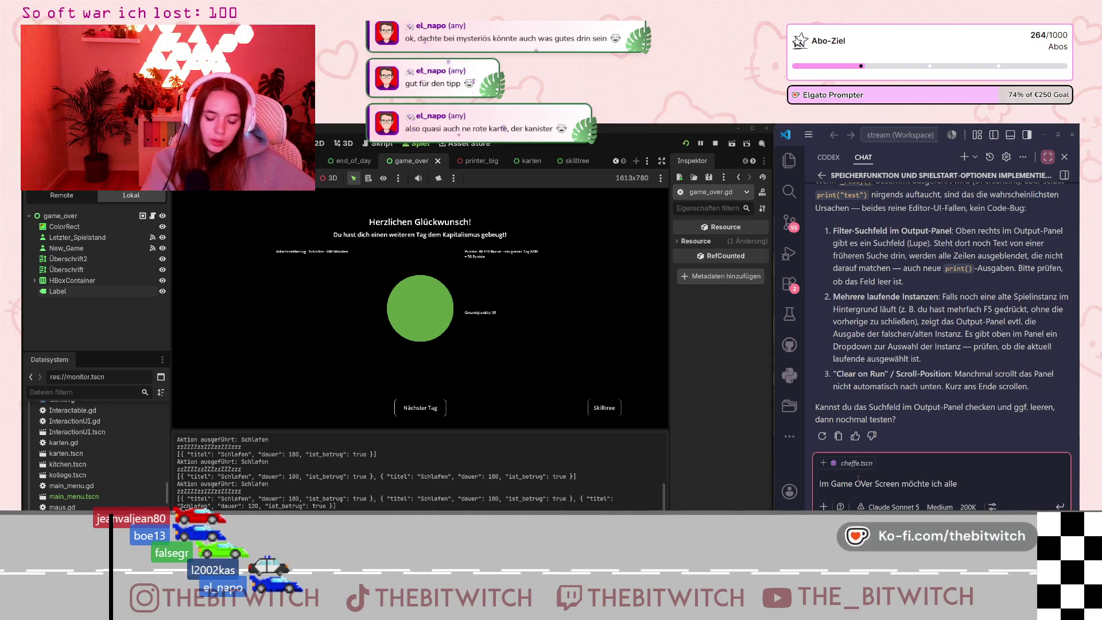
{"action": "key", "text": "BackSpace"}
{"action": "key", "text": "BackSpace"}
{"action": "key", "text": "BackSpace"}
{"action": "type", "text": "wie im end of d"}
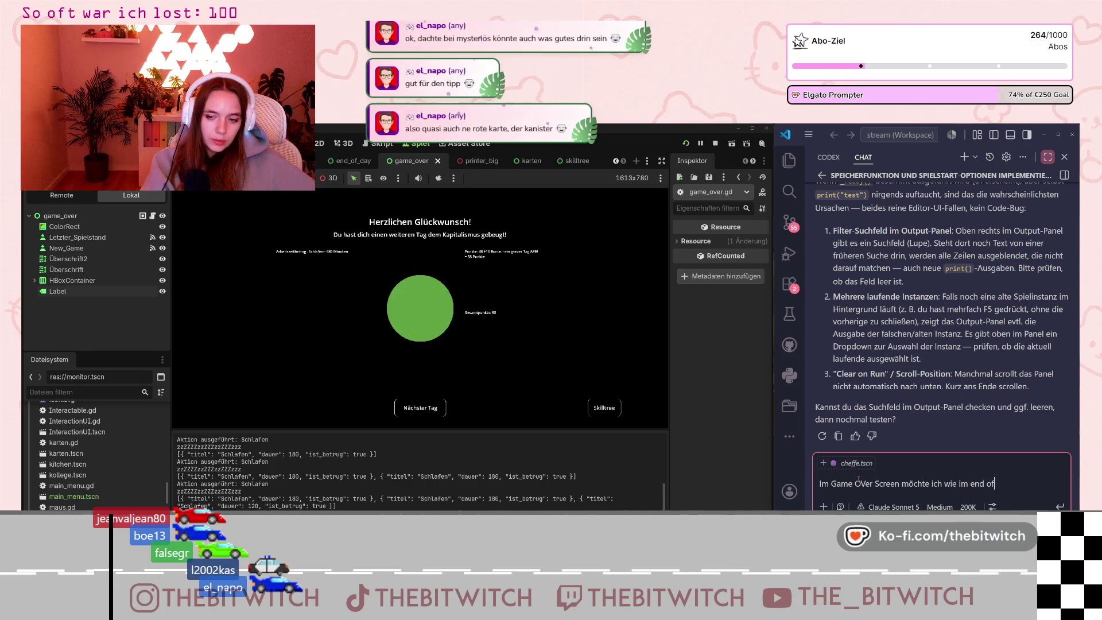
{"action": "type", "text": "ay screen statistiken anzeig"}
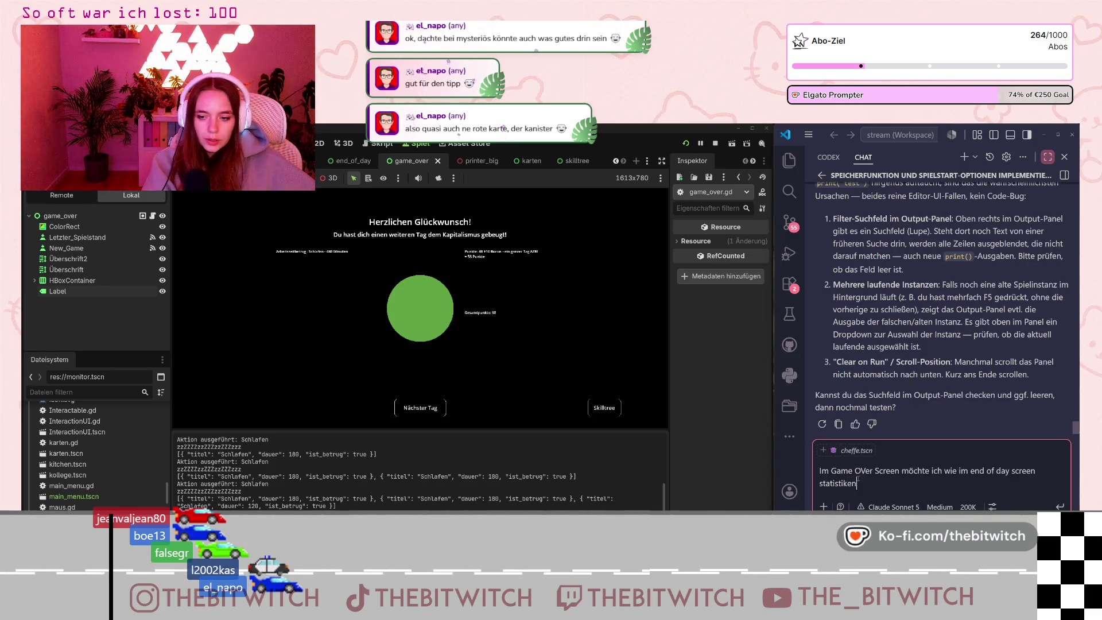
{"action": "type", "text": "en, wie oft"}
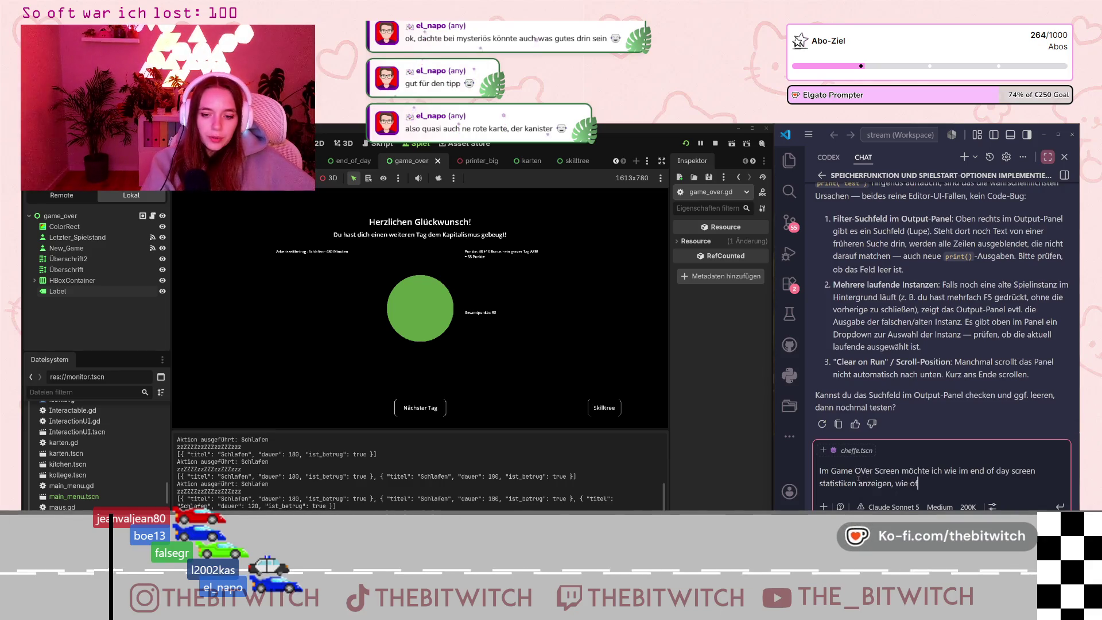
{"action": "key", "text": "BackSpace"}
{"action": "key", "text": "BackSpace"}
{"action": "key", "text": "BackSpace"}
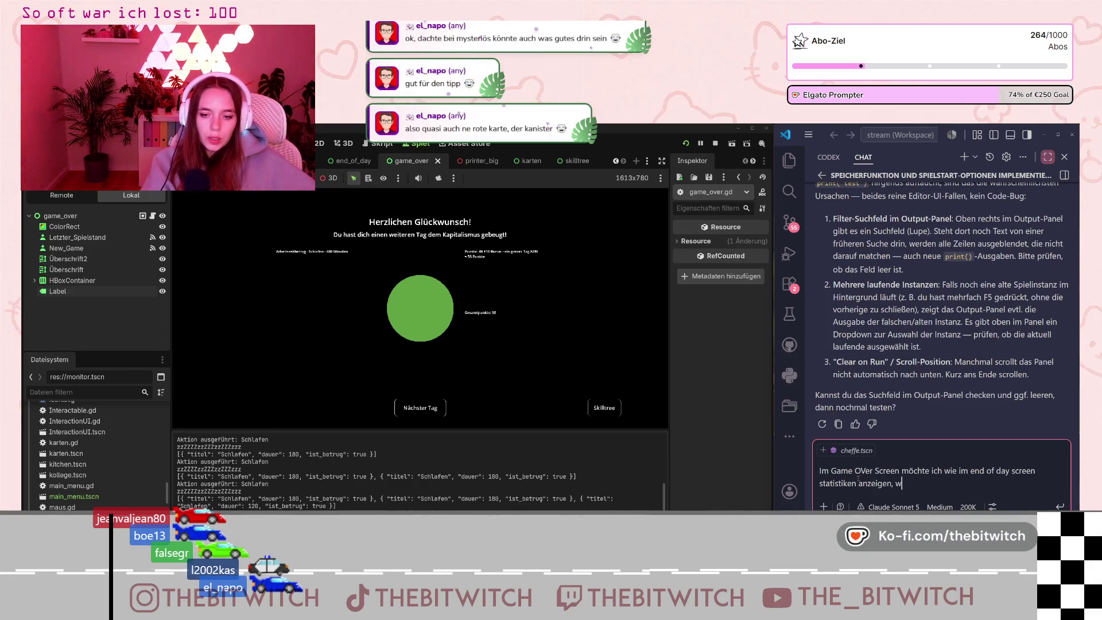
{"action": "type", "text": "für wie l"}
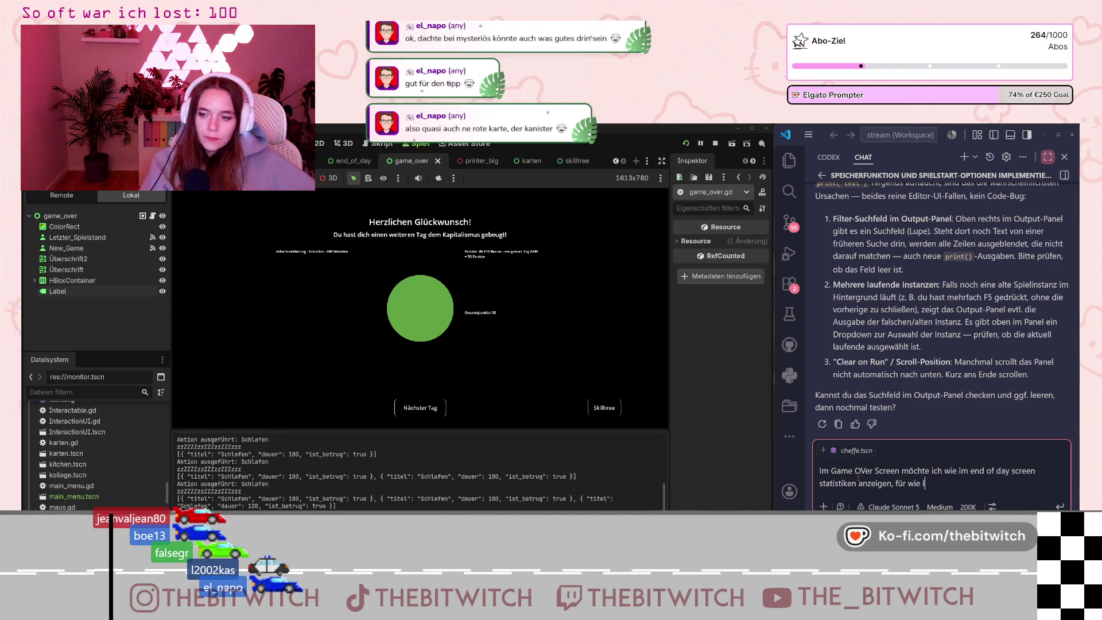
{"action": "type", "text": "ange ma"}
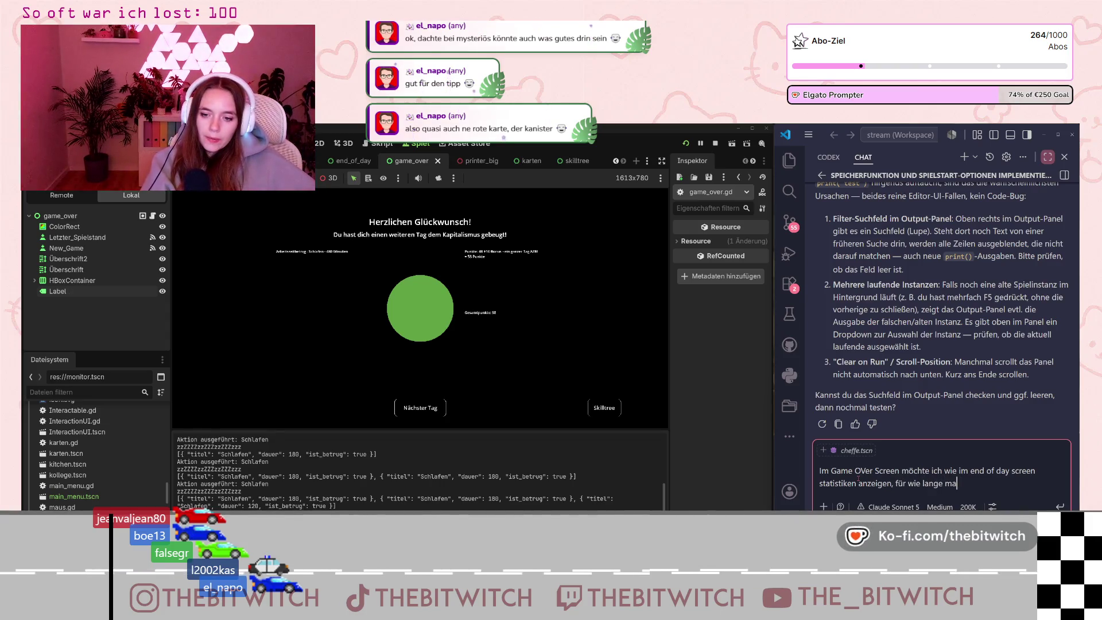
{"action": "type", "text": "n welche aktion "}
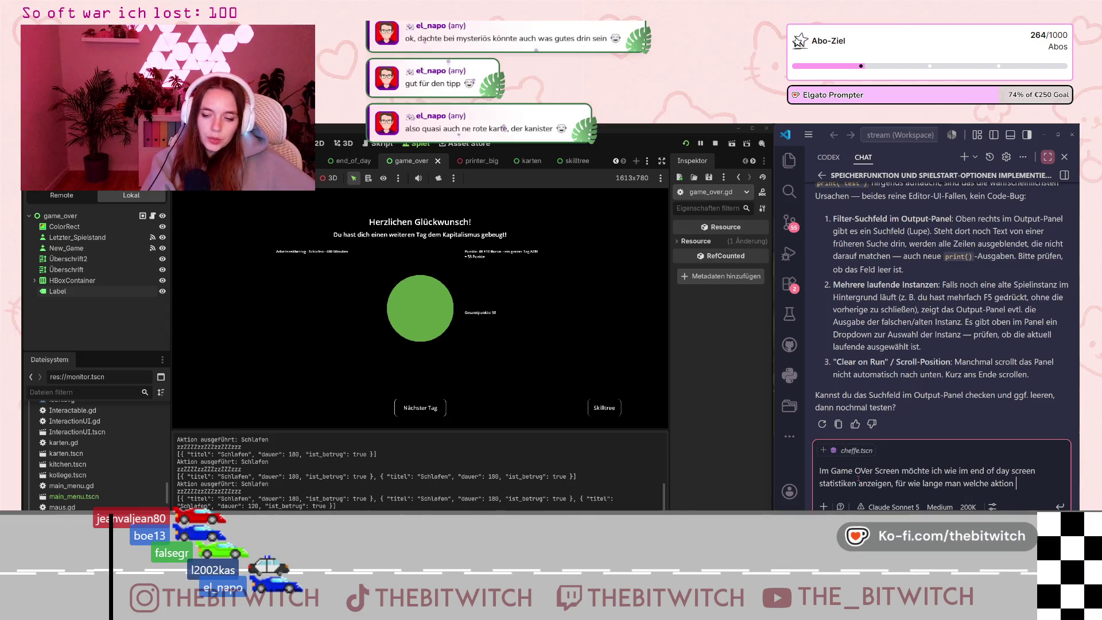
{"action": "type", "text": "ausgefhrt"}
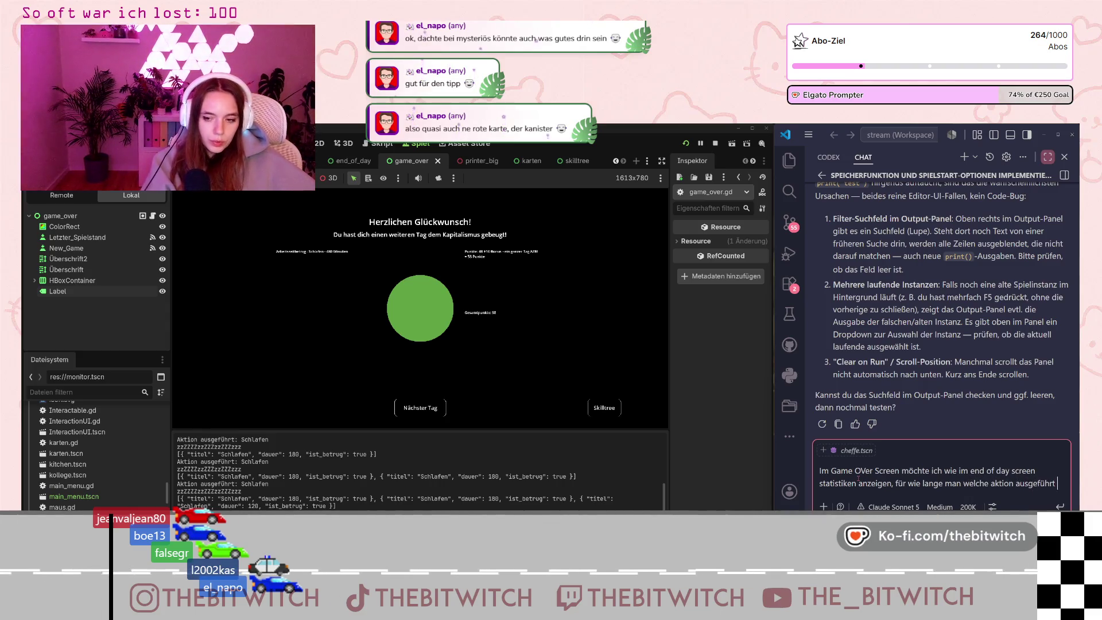
{"action": "type", "text": " hat. Daz"}
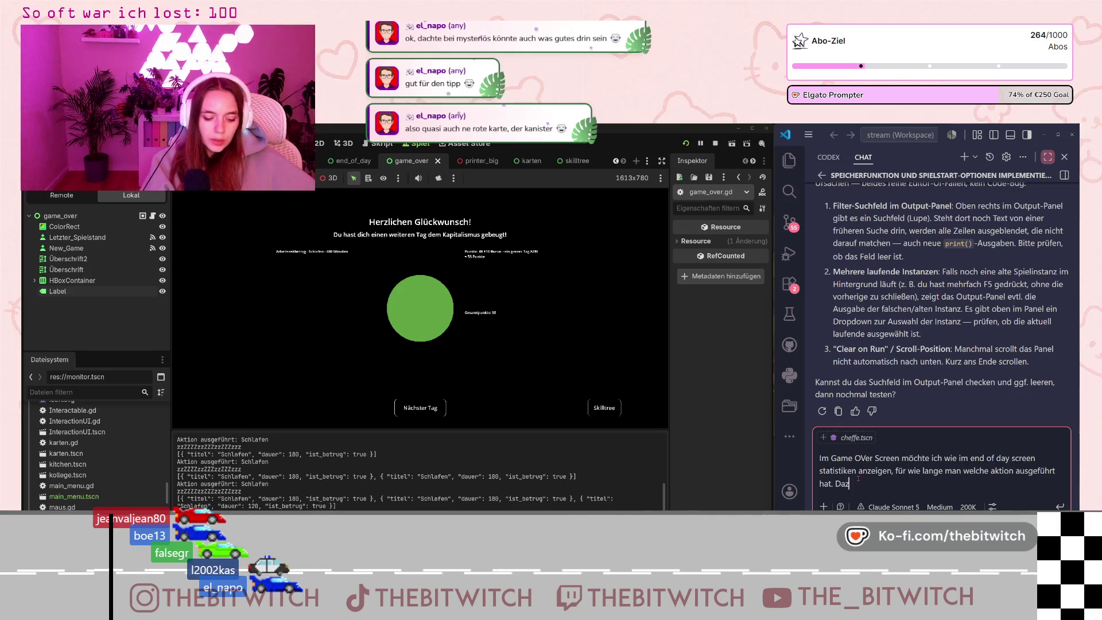
{"action": "type", "text": "u müsste m"}
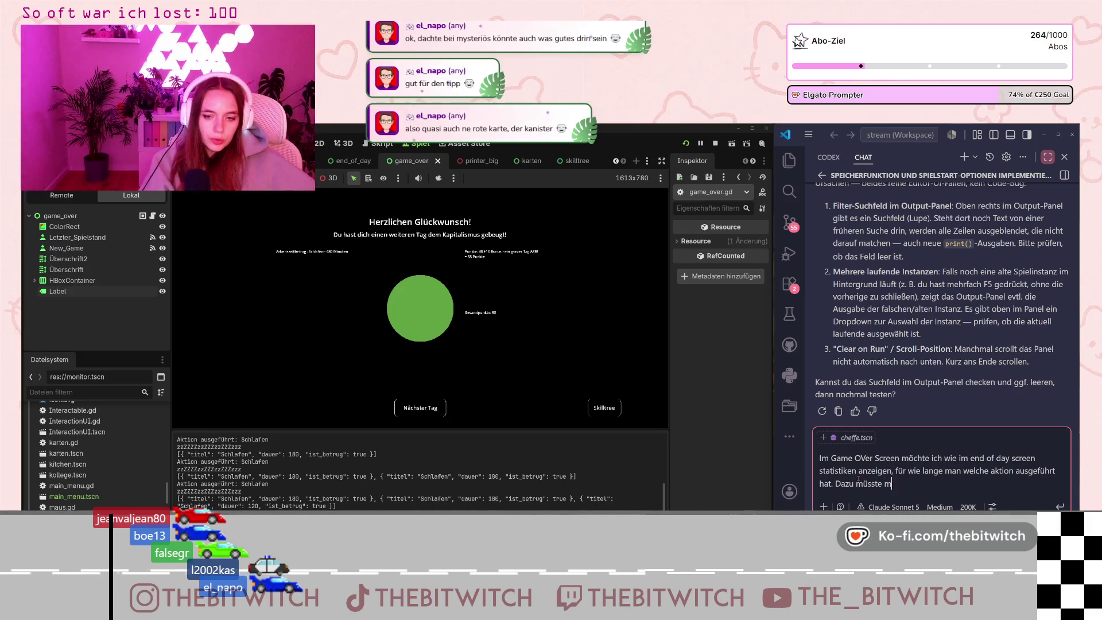
{"action": "type", "text": "an aber de"}
{"action": "type", "text": "n full"}
{"action": "type", "text": "log auslesen"}
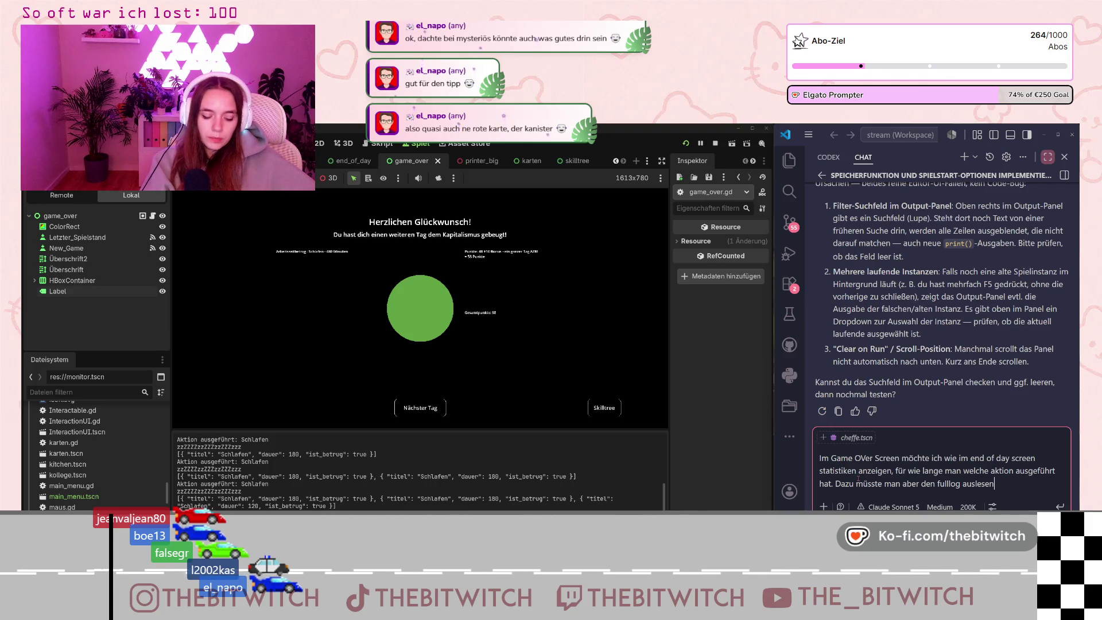
{"action": "type", "text": " , in dem ein"}
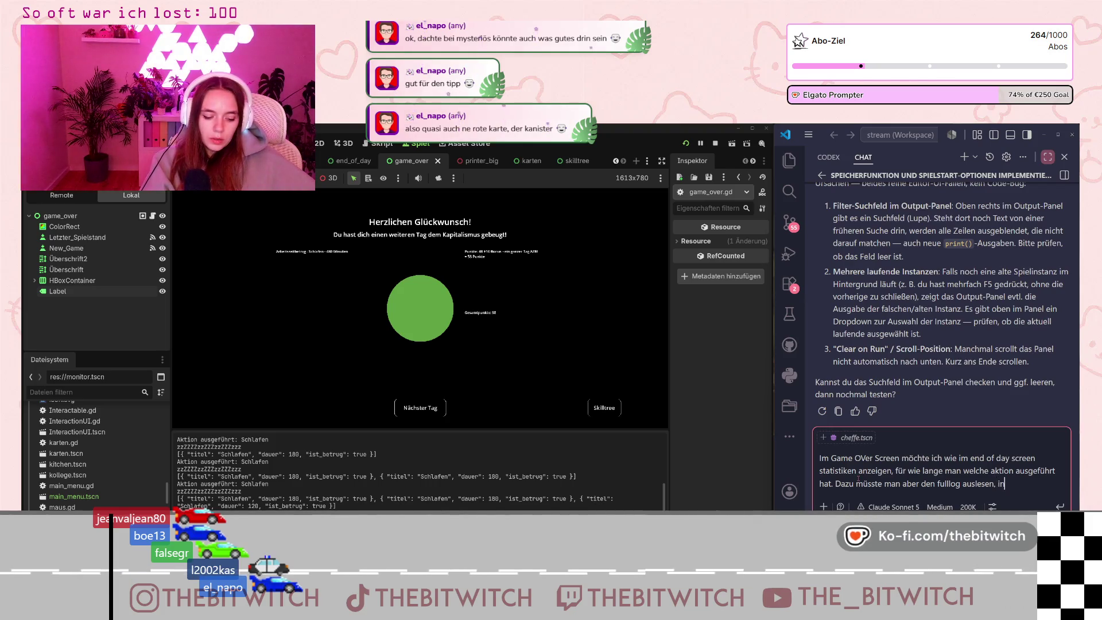